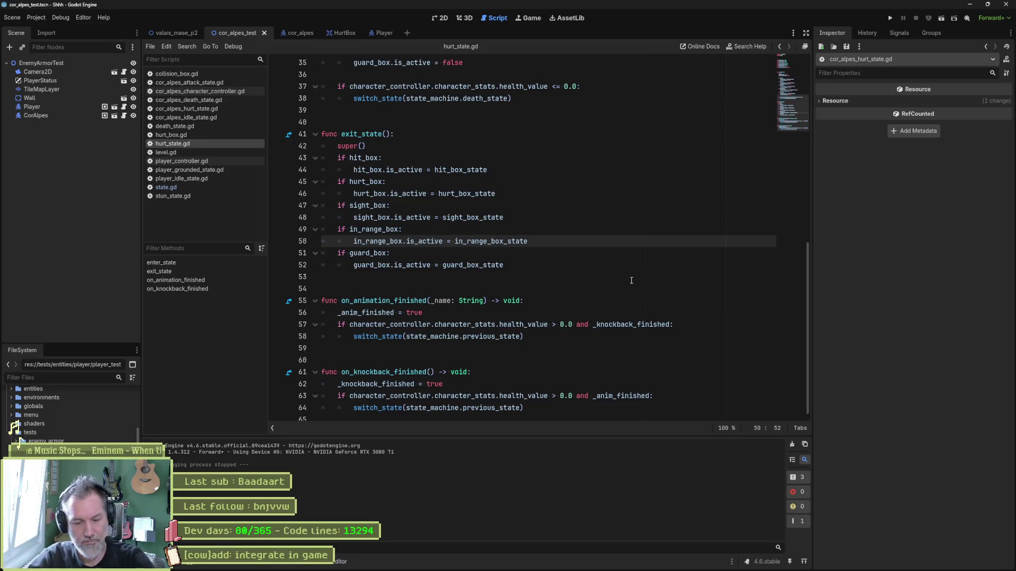
Switch to the valais_mase_p2 level scene, glancing briefly at Fork before returning to Godot.
{"action": "left_click", "coordinate": [632, 278]}
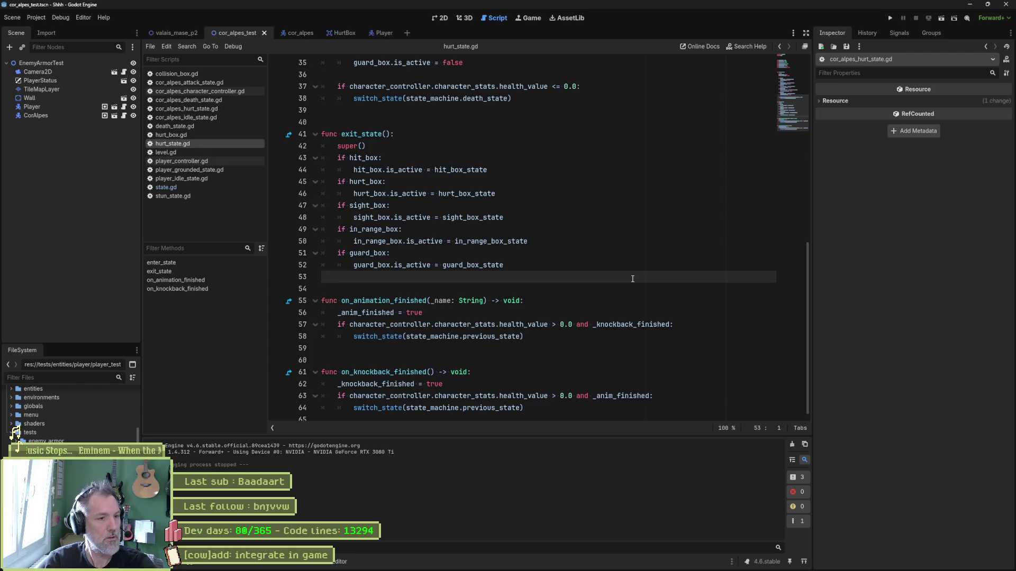
{"action": "scroll", "coordinate": [661, 275], "scroll_direction": "up", "scroll_amount": 7}
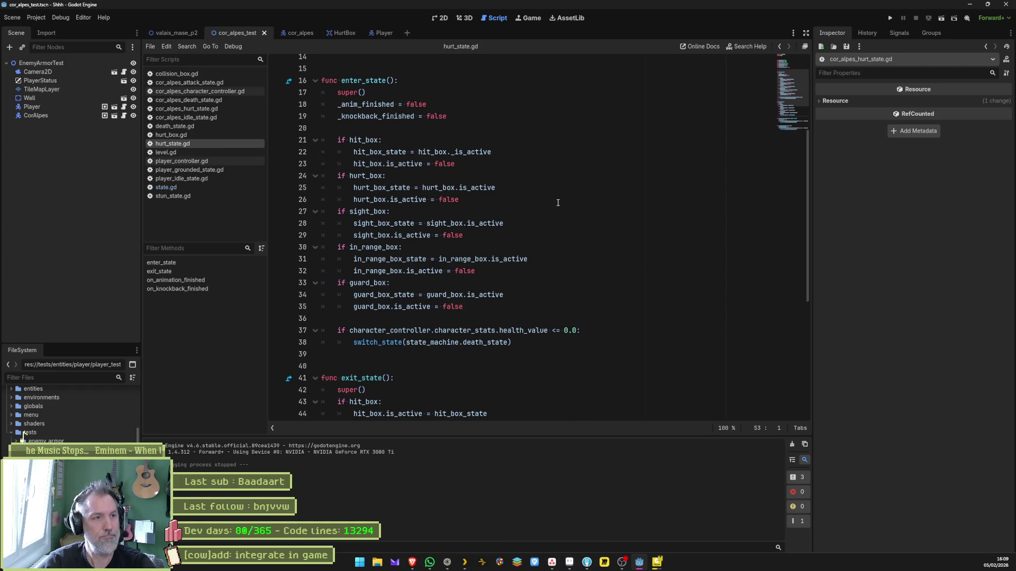
{"action": "left_click", "coordinate": [176, 32]}
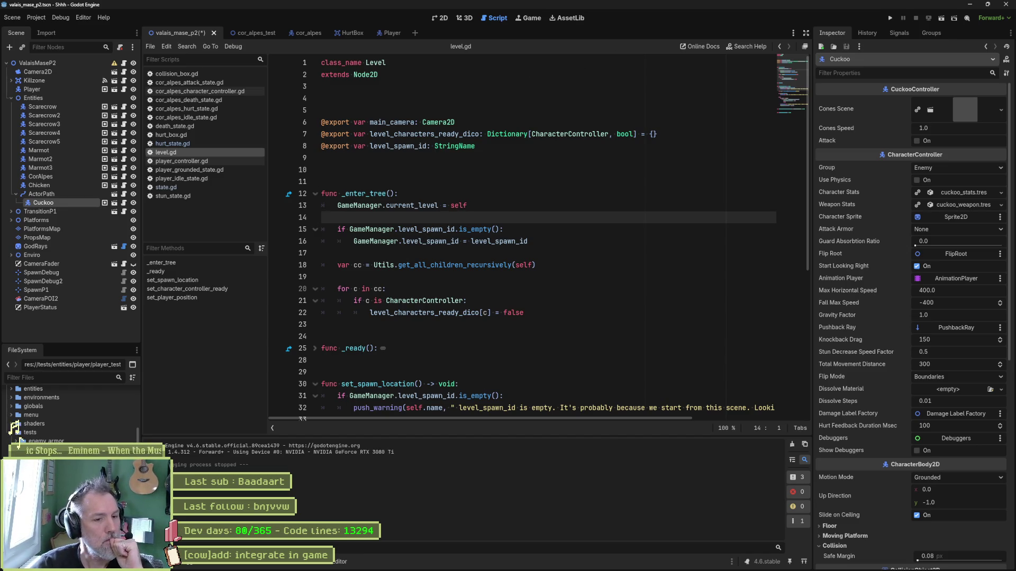
{"action": "left_click", "coordinate": [523, 562]}
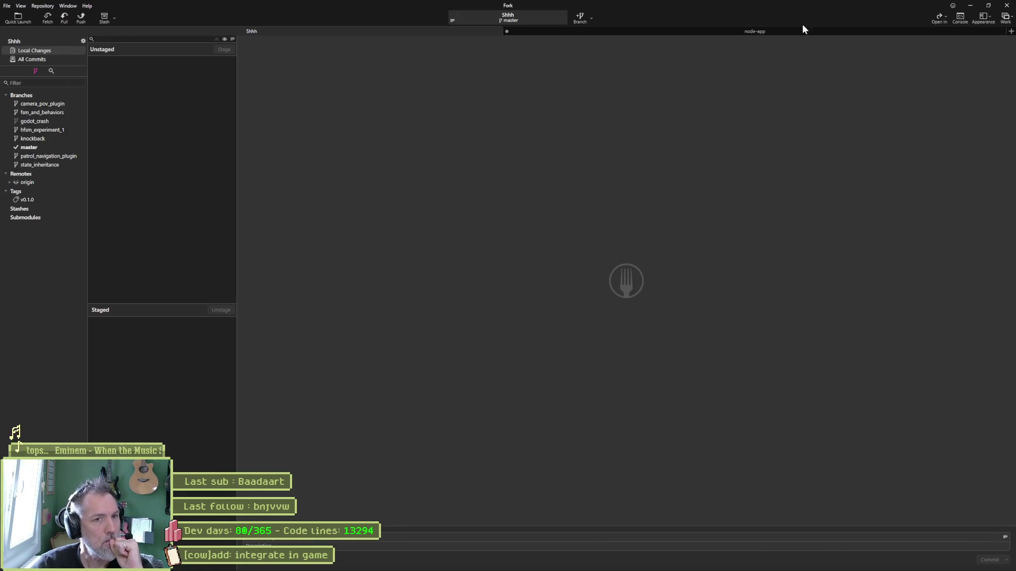
{"action": "left_click", "coordinate": [969, 5]}
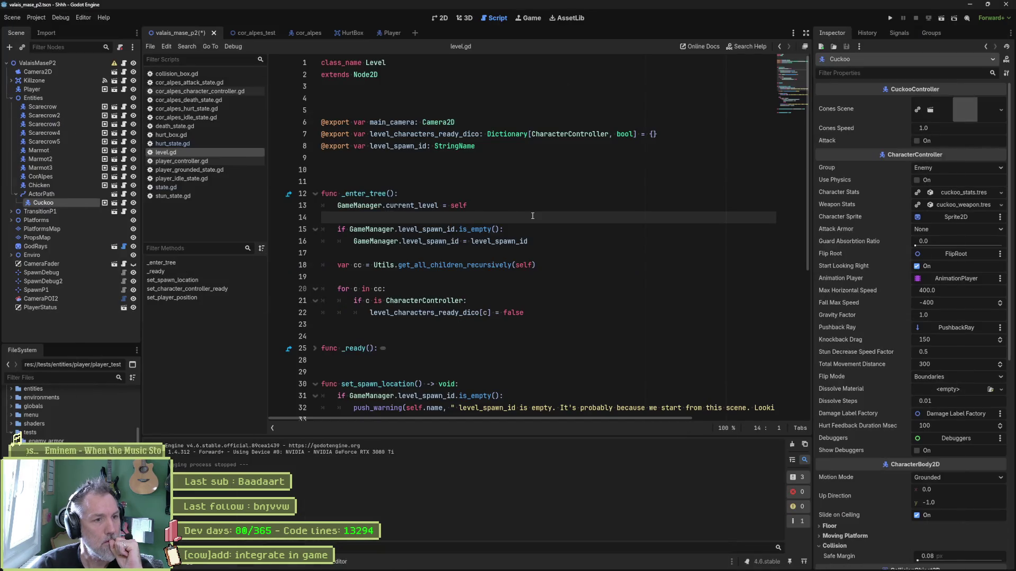
View the level in 2D, then pan and zoom to frame two scarecrow enemies.
{"action": "left_click", "coordinate": [440, 19]}
{"action": "scroll", "coordinate": [633, 127], "scroll_direction": "left", "scroll_amount": 5}
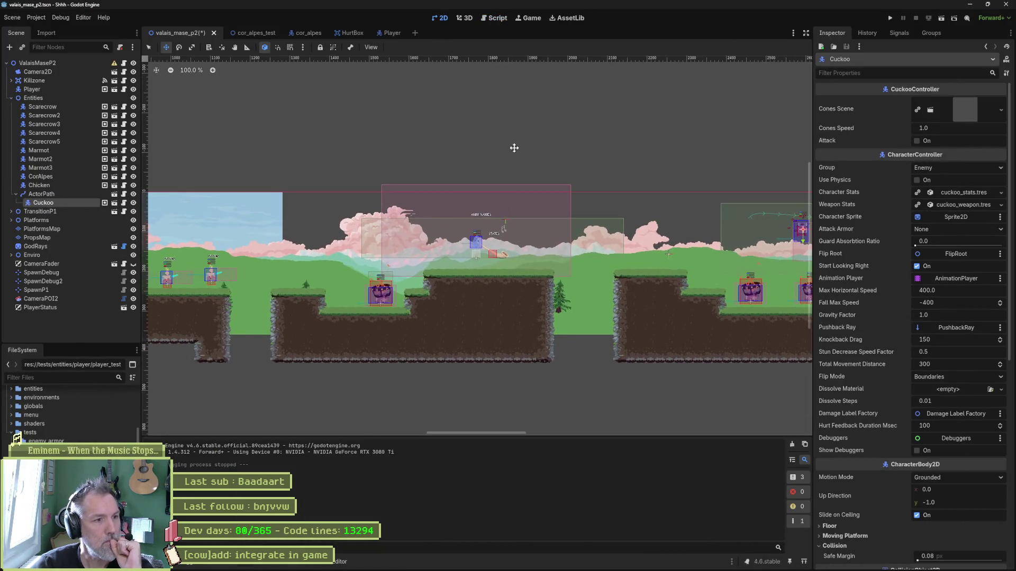
{"action": "scroll", "coordinate": [624, 141], "scroll_direction": "left", "scroll_amount": 5}
{"action": "scroll", "coordinate": [533, 142], "scroll_direction": "left", "scroll_amount": 2}
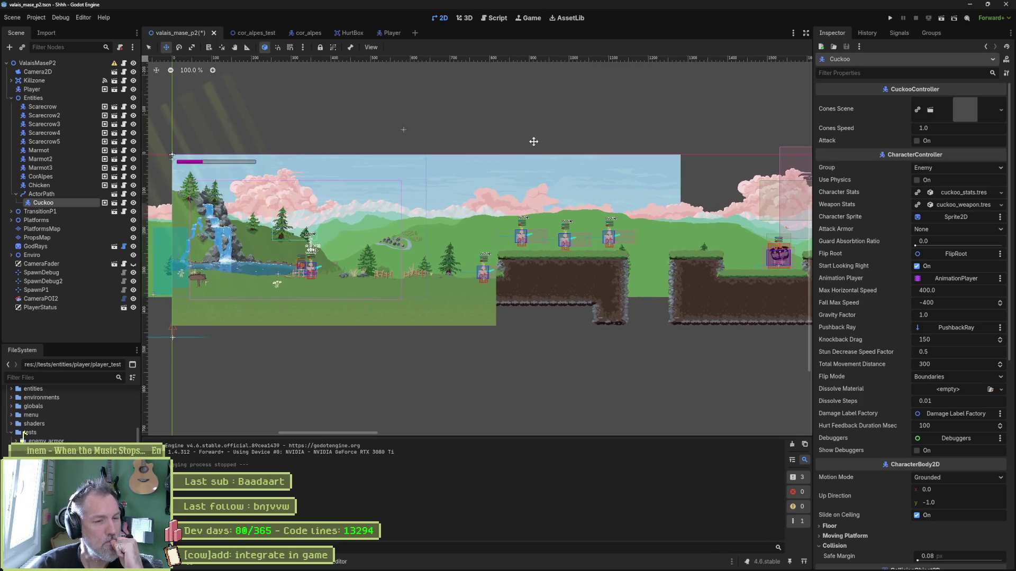
{"action": "left_click_drag", "start_coordinate": [534, 142], "coordinate": [507, 125]}
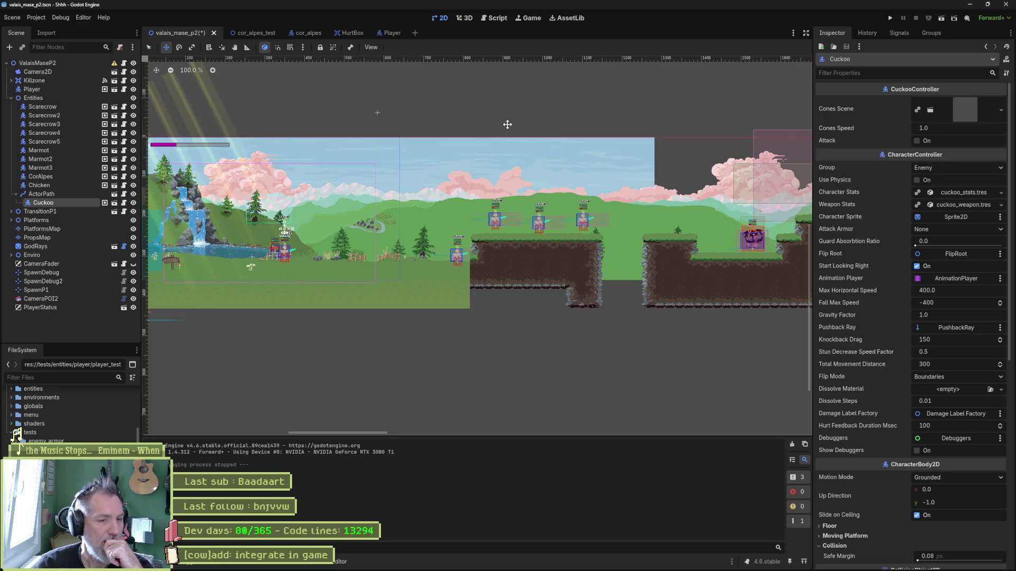
{"action": "left_click", "coordinate": [497, 233]}
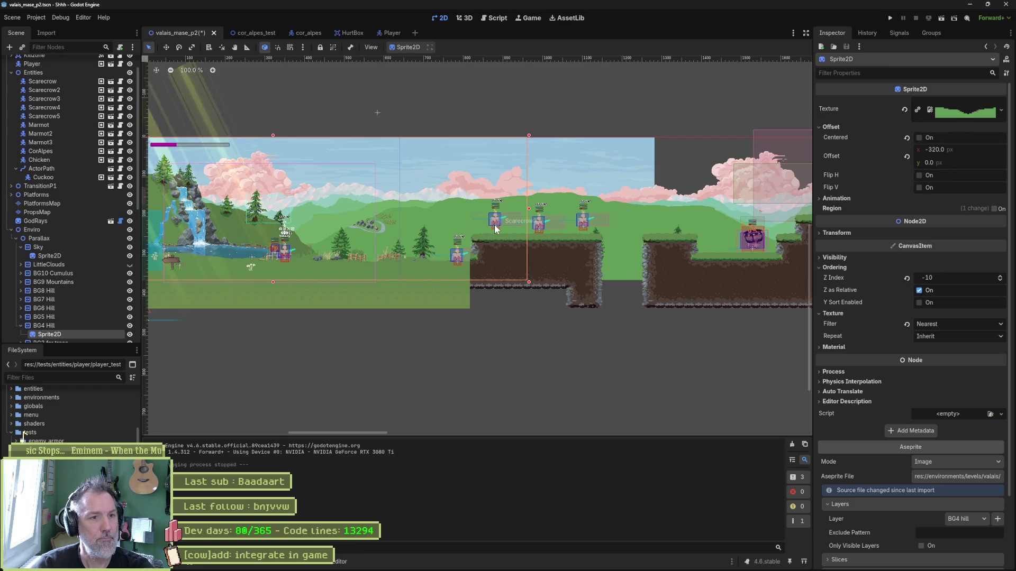
{"action": "scroll", "coordinate": [496, 229], "scroll_direction": "up", "scroll_amount": 6}
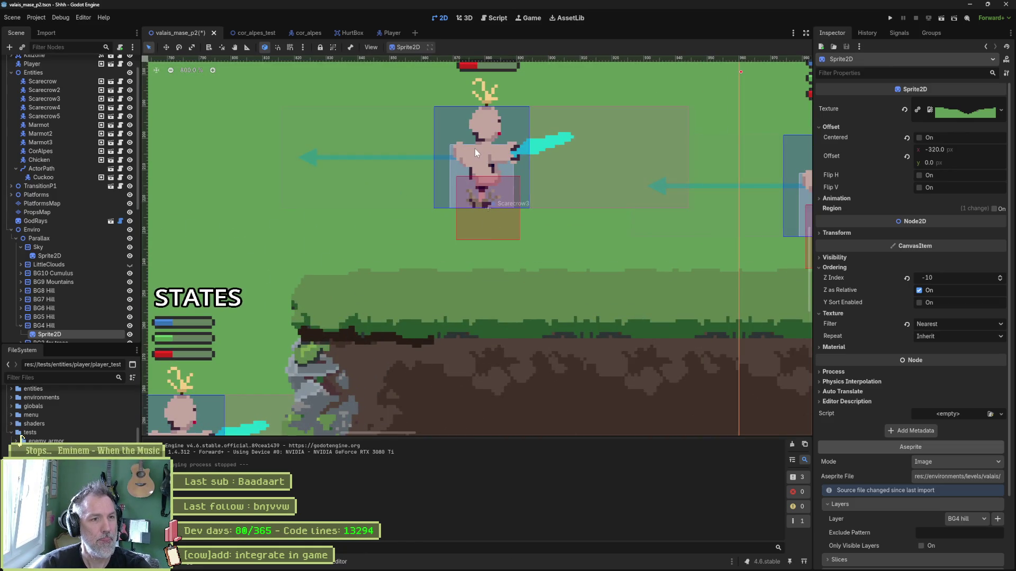
{"action": "scroll", "coordinate": [474, 148], "scroll_direction": "down", "scroll_amount": 1}
{"action": "left_click_drag", "start_coordinate": [178, 110], "coordinate": [65, 194]}
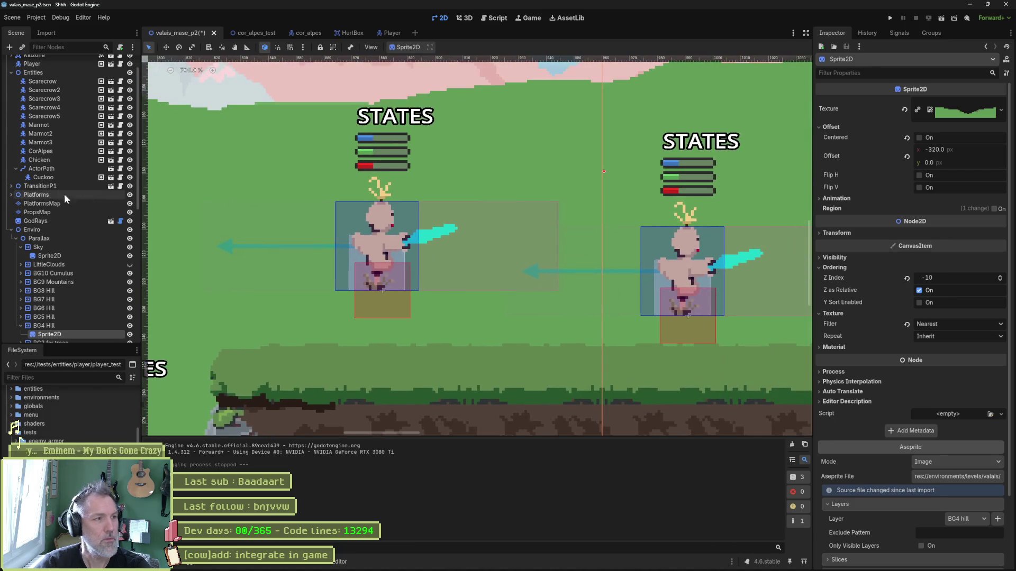
Identify Scarecrow3 by toggling its visibility and delete it from the Scene tree.
{"action": "left_click", "coordinate": [129, 99]}
{"action": "left_click", "coordinate": [129, 99]}
{"action": "left_click", "coordinate": [80, 97]}
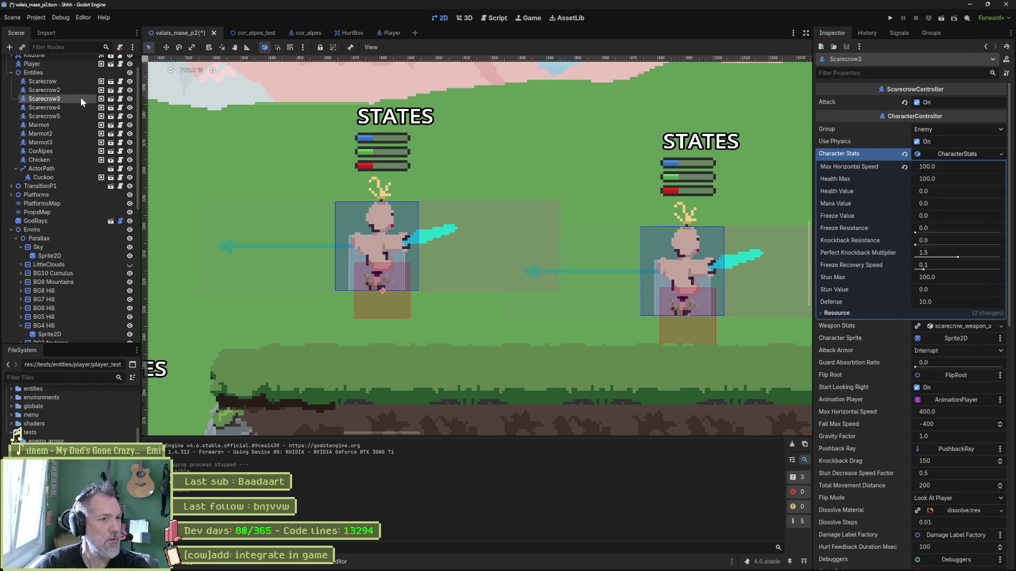
{"action": "key", "text": "Delete"}
{"action": "key", "text": "Return"}
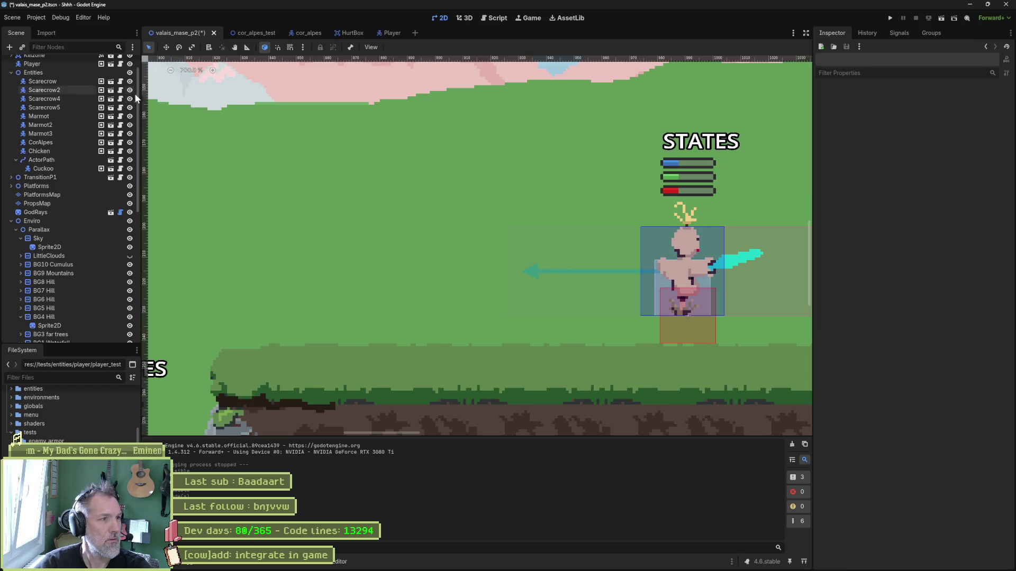
Identify Scarecrow5 by toggling visibility and delete it as well.
{"action": "scroll", "coordinate": [647, 203], "scroll_direction": "up", "scroll_amount": 1}
{"action": "scroll", "coordinate": [648, 204], "scroll_direction": "down", "scroll_amount": 1}
{"action": "scroll", "coordinate": [476, 212], "scroll_direction": "right", "scroll_amount": 3}
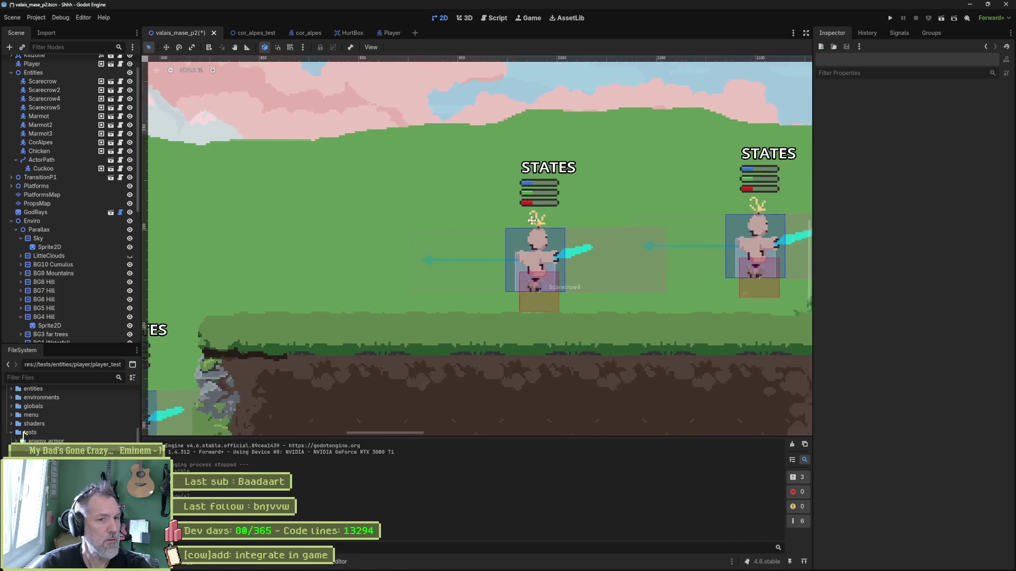
{"action": "left_click", "coordinate": [130, 99]}
{"action": "left_click", "coordinate": [130, 99]}
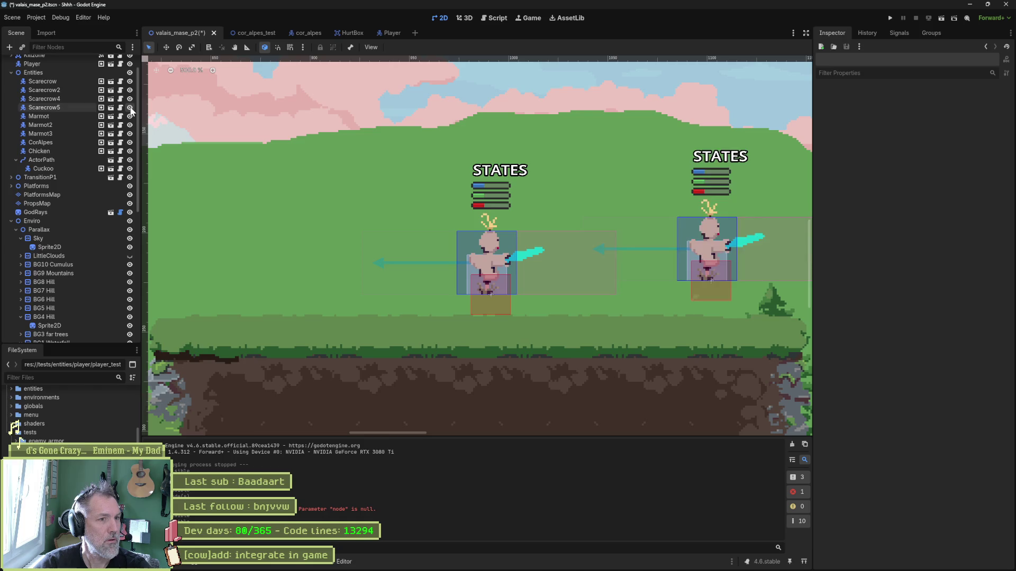
{"action": "left_click", "coordinate": [130, 108]}
{"action": "left_click", "coordinate": [130, 108]}
{"action": "left_click", "coordinate": [59, 107]}
{"action": "key", "text": "Delete"}
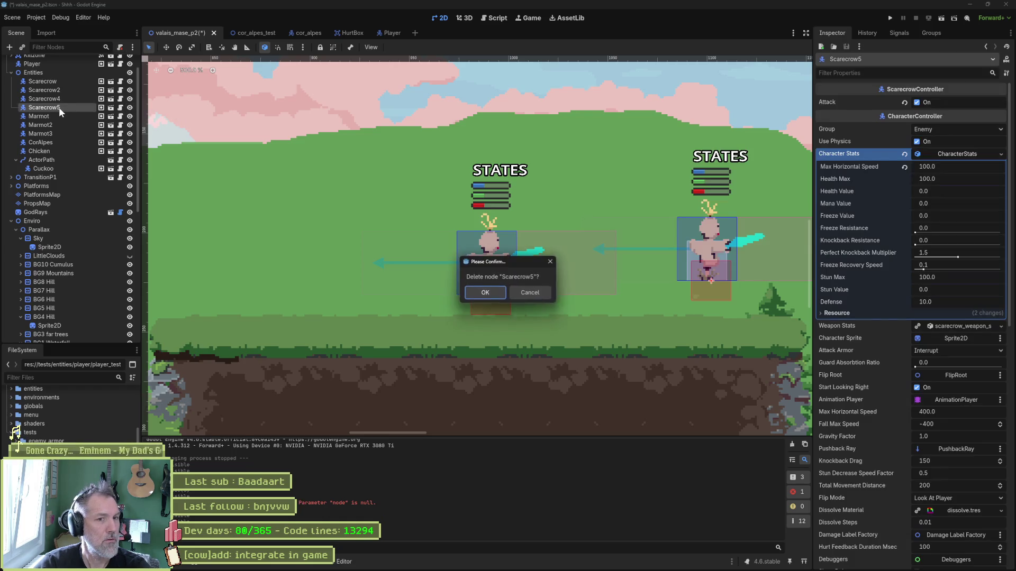
{"action": "key", "text": "Return"}
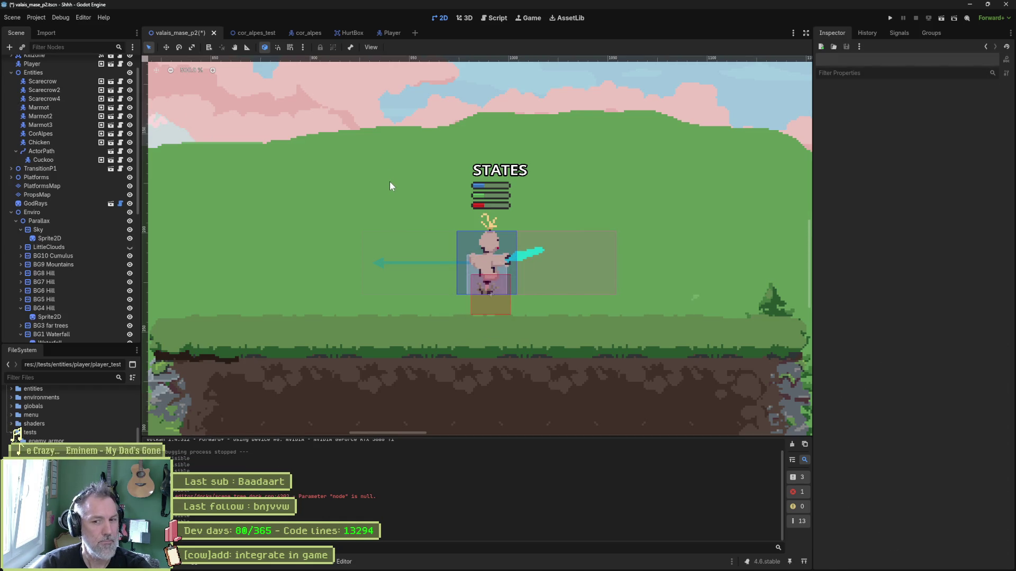
Drag Scarecrow4 higher in the level, then select the PlatformsMap tile layer.
{"action": "scroll", "coordinate": [402, 193], "scroll_direction": "down", "scroll_amount": 3}
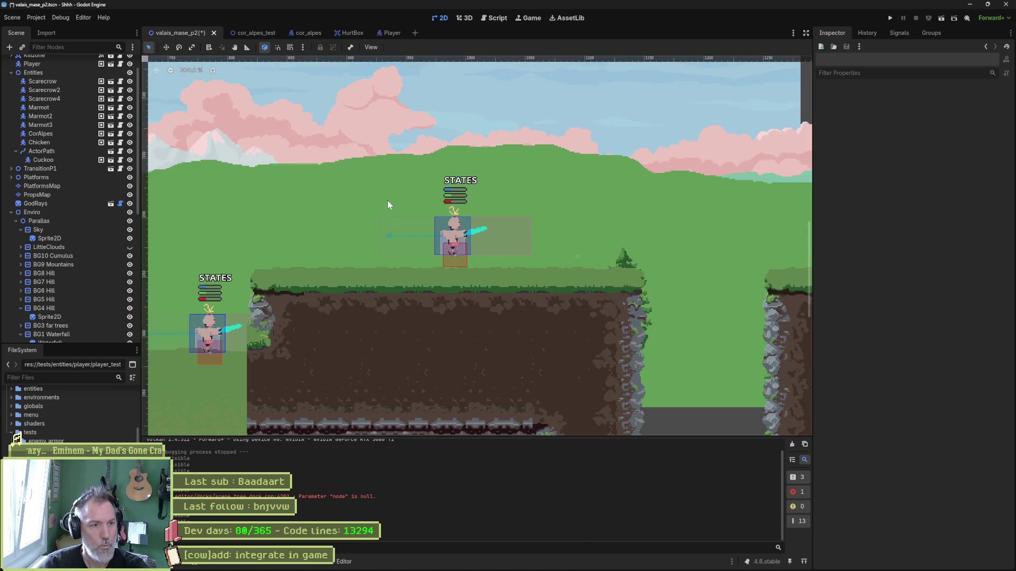
{"action": "mouse_move", "coordinate": [415, 206]}
{"action": "left_mouse_down"}
{"action": "mouse_move", "coordinate": [526, 182]}
{"action": "mouse_move", "coordinate": [671, 190]}
{"action": "mouse_move", "coordinate": [565, 193]}
{"action": "left_mouse_up"}
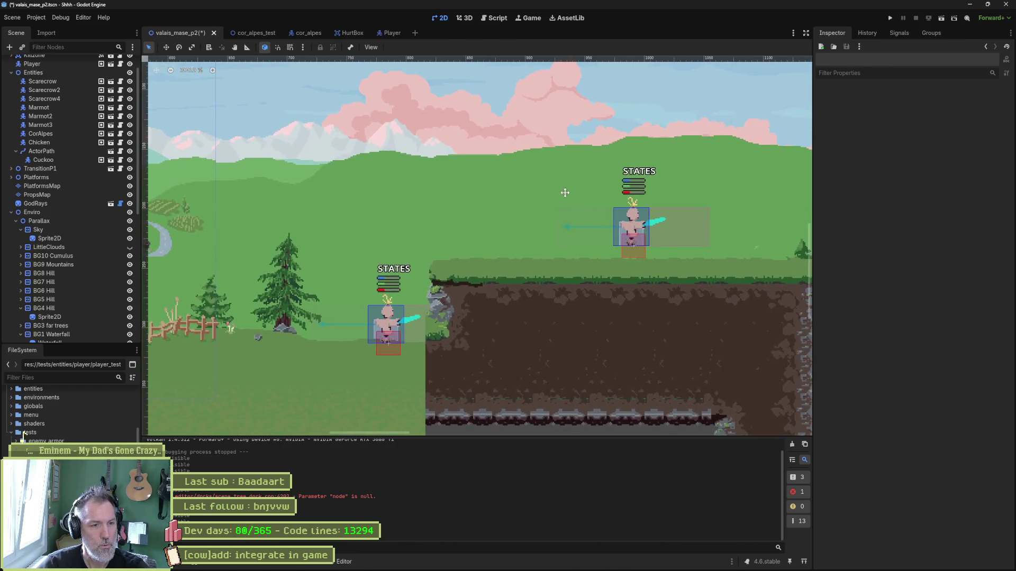
{"action": "left_click", "coordinate": [69, 98]}
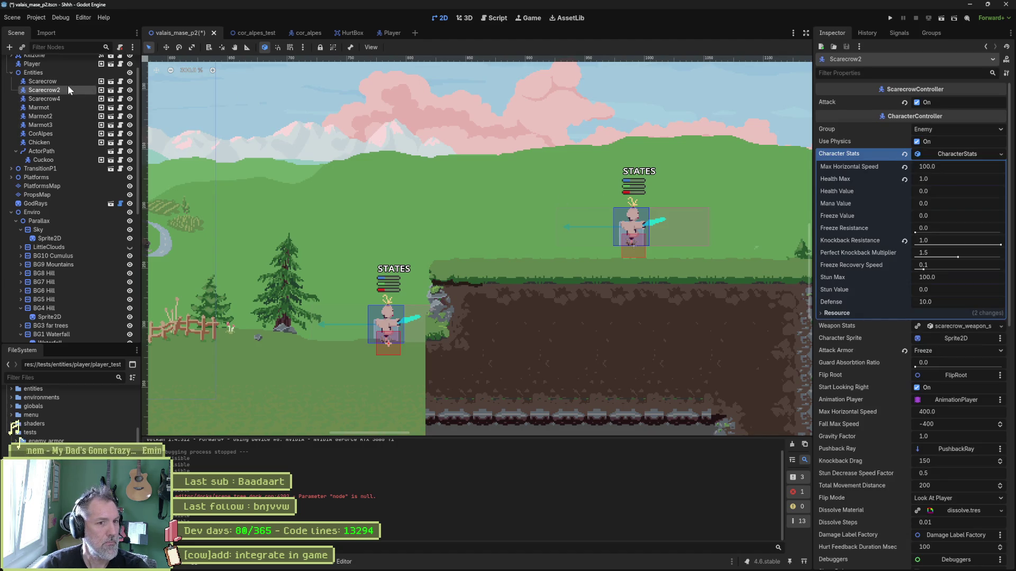
{"action": "scroll", "coordinate": [68, 95], "scroll_direction": "down", "scroll_amount": 1}
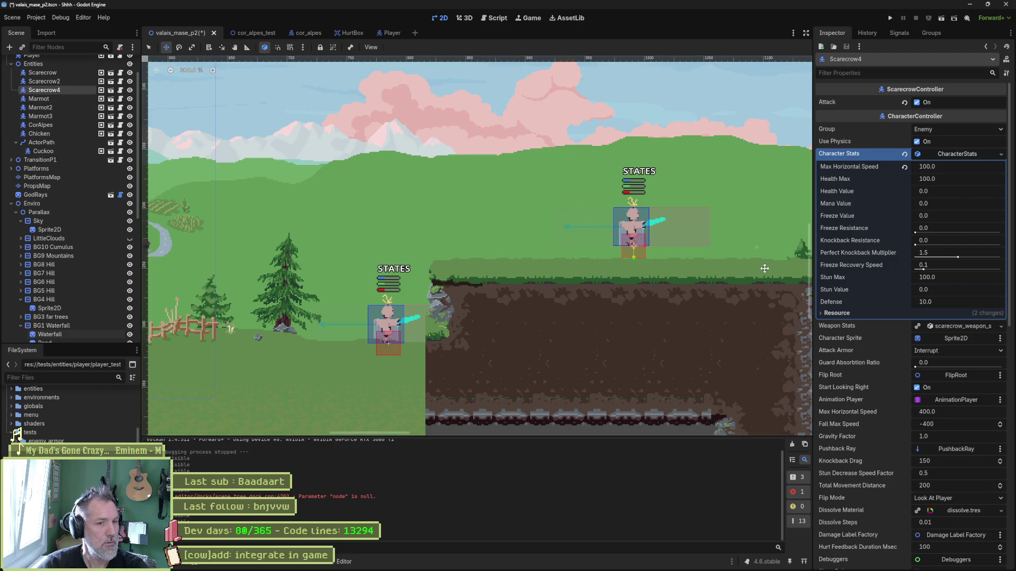
{"action": "left_click_drag", "start_coordinate": [765, 268], "coordinate": [524, 256]}
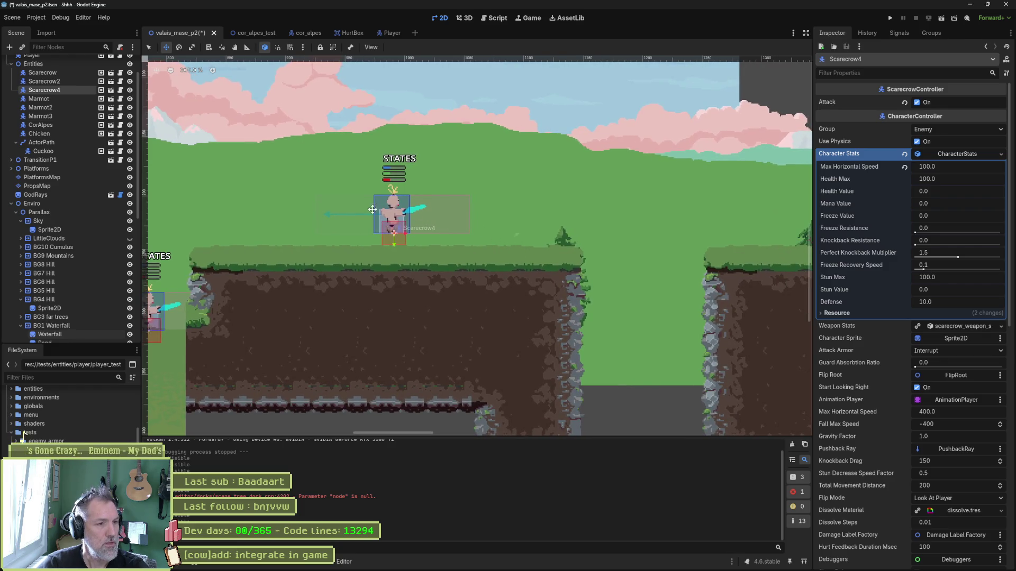
{"action": "left_click_drag", "start_coordinate": [395, 241], "coordinate": [395, 157]}
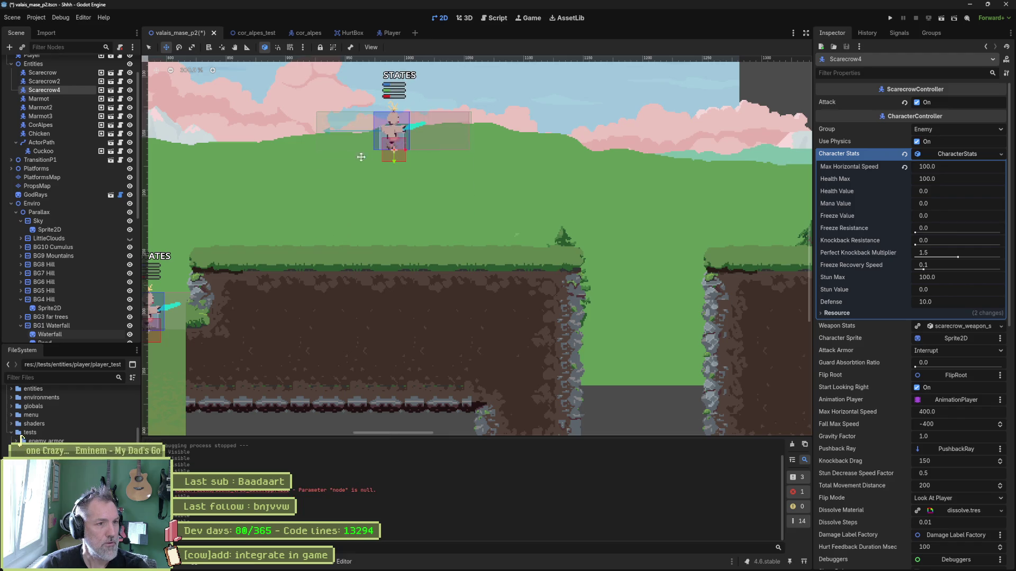
{"action": "left_click", "coordinate": [60, 179]}
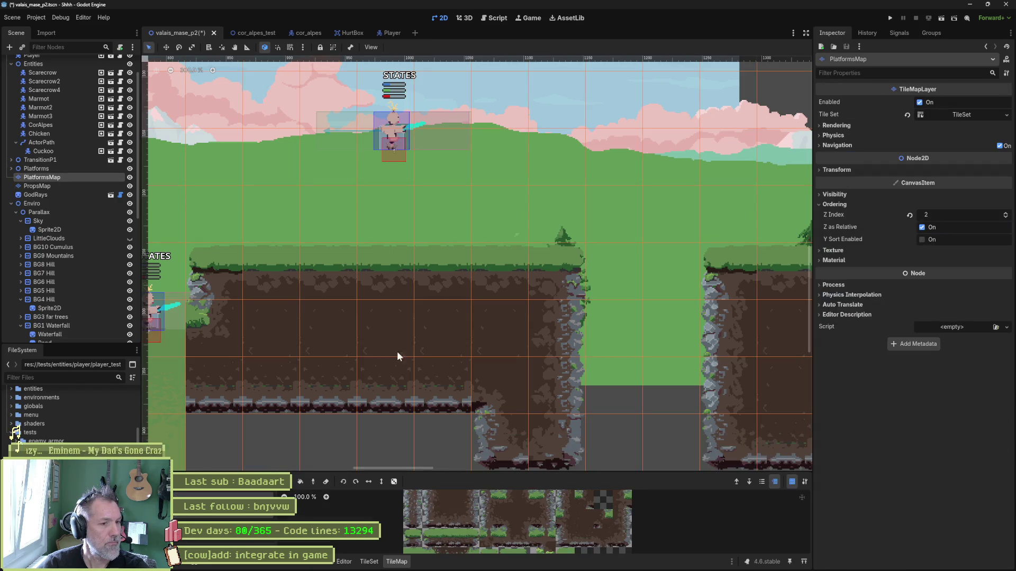
Paint a raised grass platform on PlatformsMap with Terrain 0, then save and run the game.
{"action": "mouse_move", "coordinate": [445, 472]}
{"action": "left_mouse_down"}
{"action": "mouse_move", "coordinate": [423, 422]}
{"action": "mouse_move", "coordinate": [401, 409]}
{"action": "left_mouse_up"}
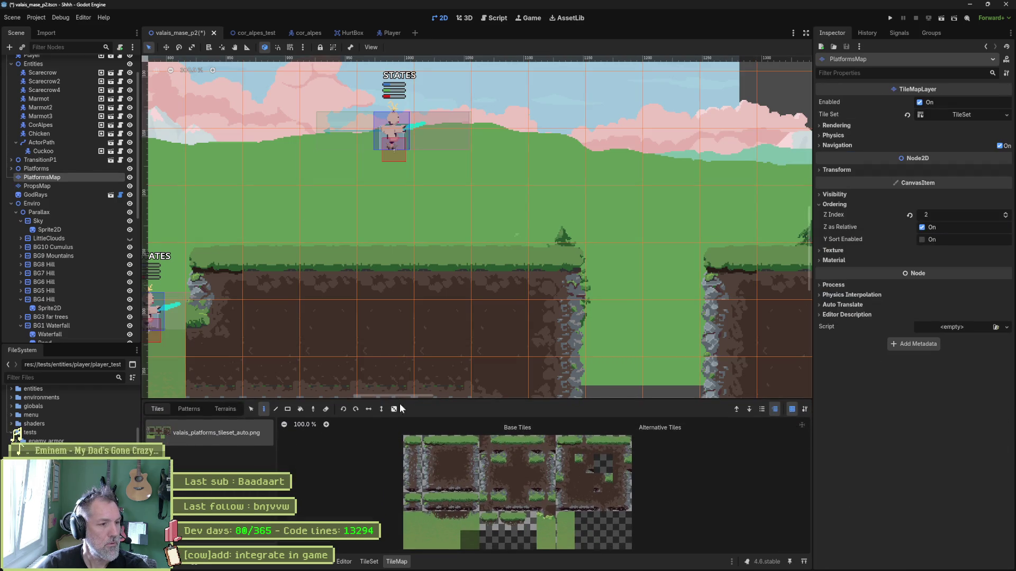
{"action": "left_click", "coordinate": [226, 409]}
{"action": "left_click", "coordinate": [214, 432]}
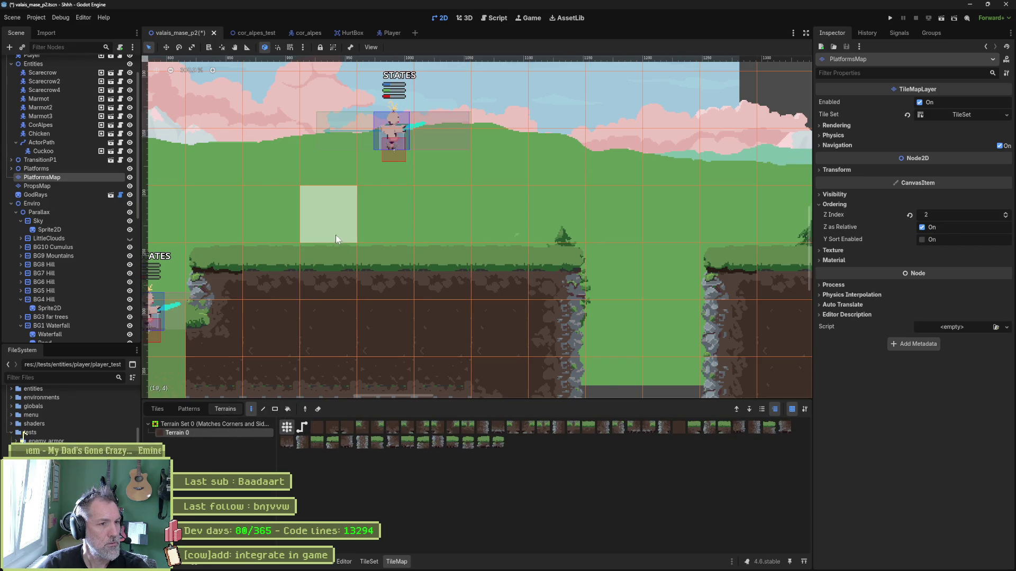
{"action": "left_click_drag", "start_coordinate": [336, 233], "coordinate": [436, 232]}
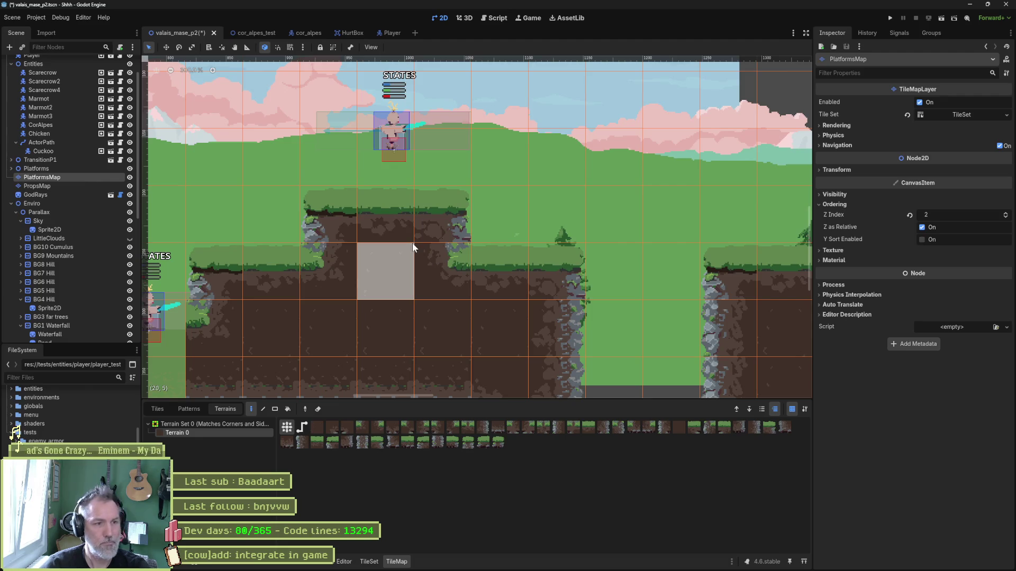
{"action": "key", "text": "F5"}
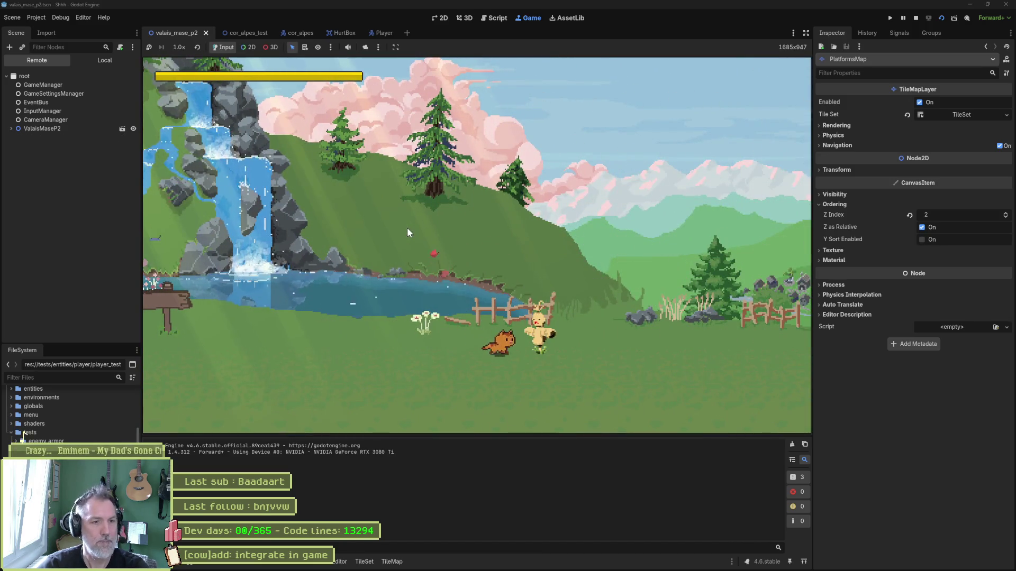
Playtest by walking, jumping onto the cliff and attacking the cat enemy.
{"action": "key", "text": "d"}
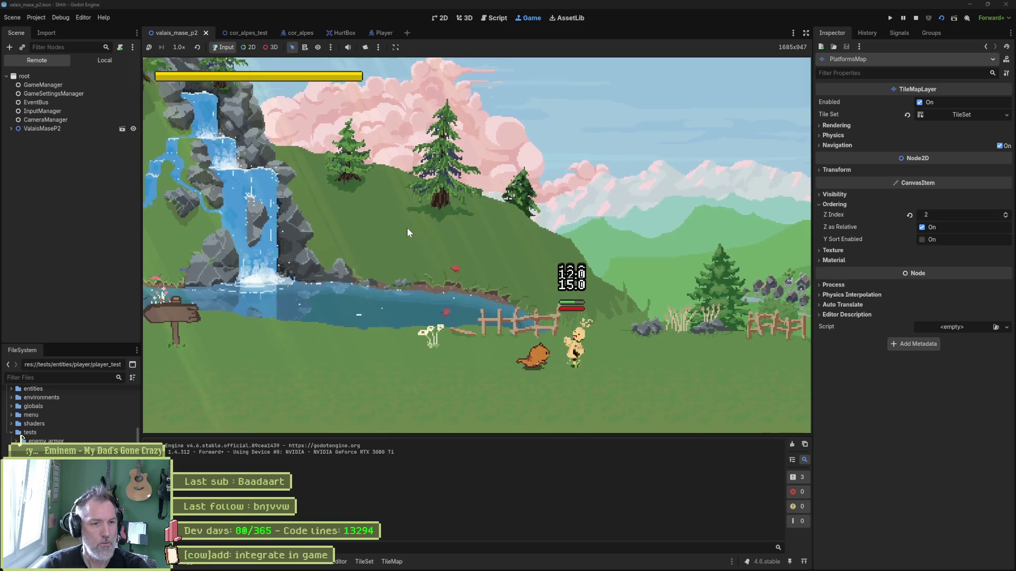
{"action": "key", "text": "a"}
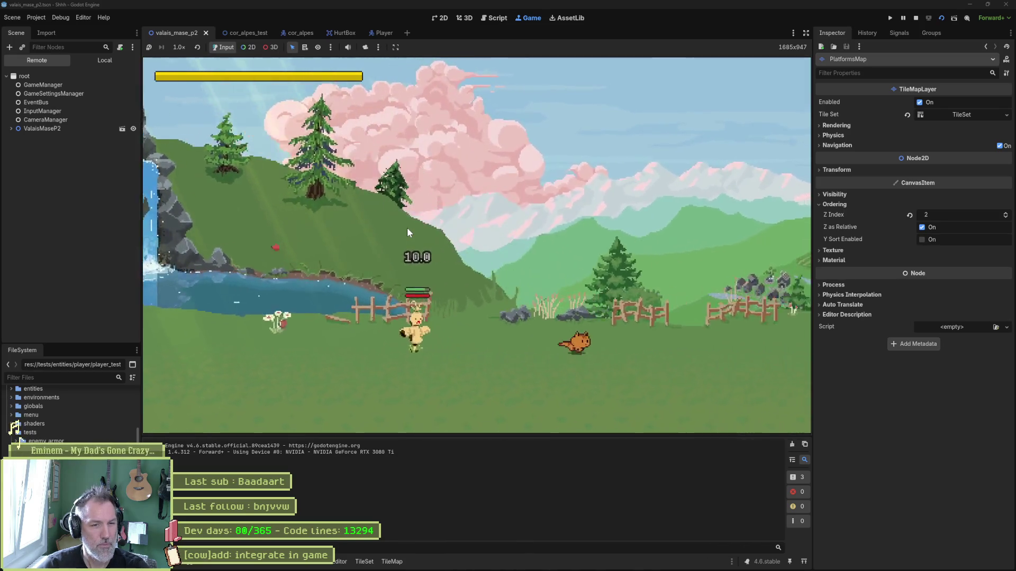
{"action": "key", "text": "d"}
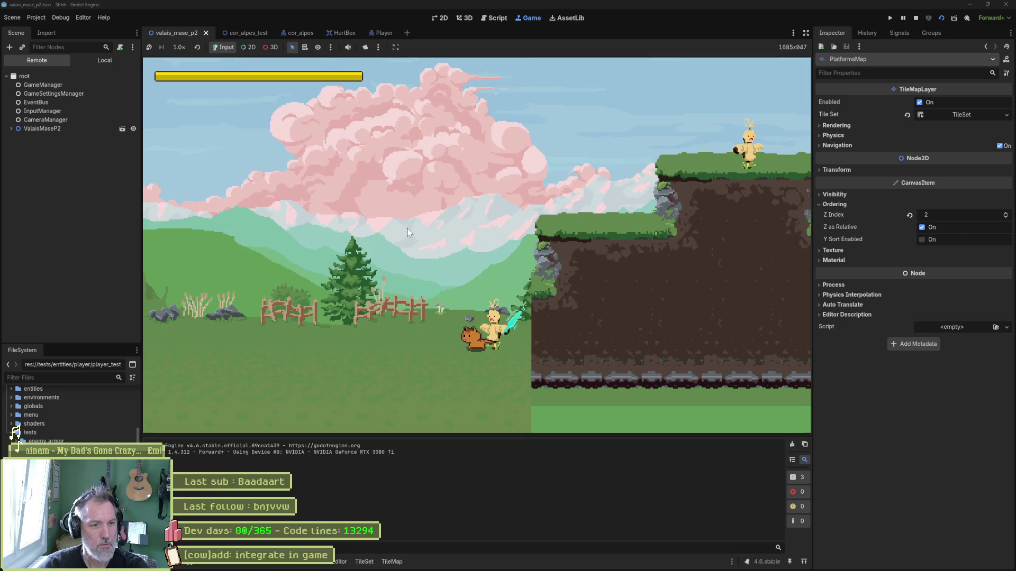
{"action": "key", "text": "space"}
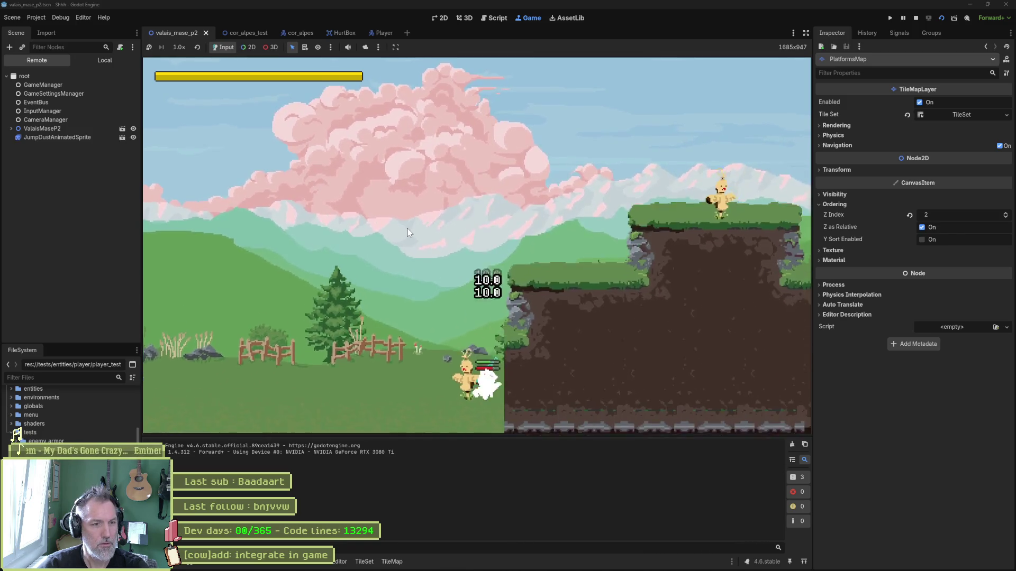
{"action": "key", "text": "space"}
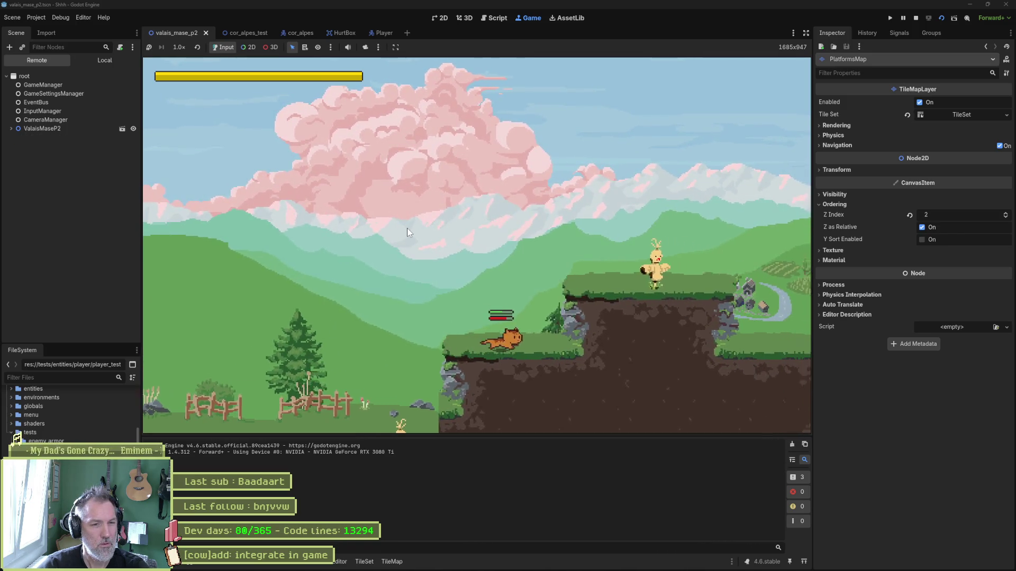
{"action": "key", "text": "a"}
{"action": "left_click", "coordinate": [408, 229]}
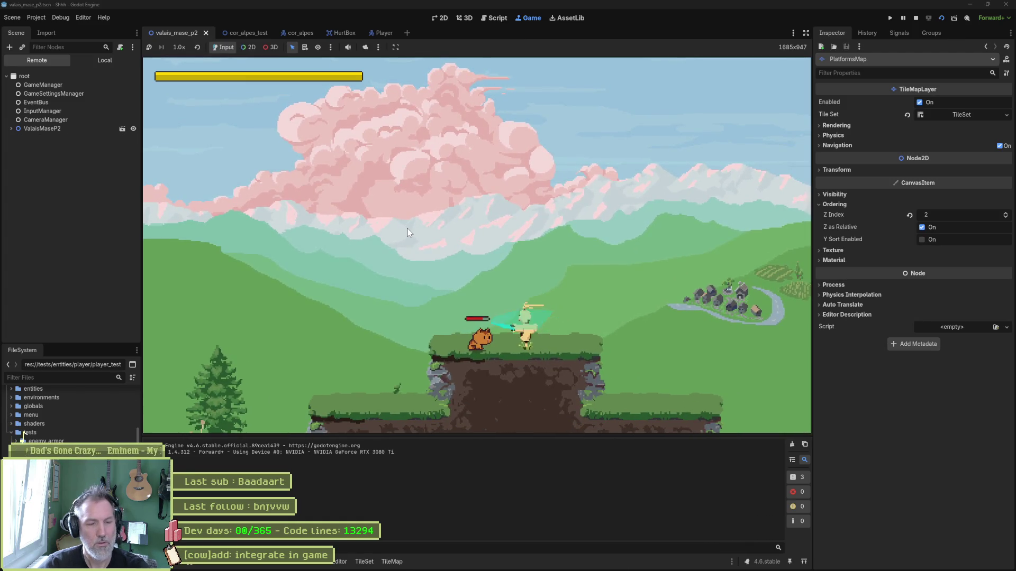
Stop the game, move Scarecrow4 slightly left and down, then save and relaunch.
{"action": "key", "text": "F8"}
{"action": "left_click", "coordinate": [393, 147]}
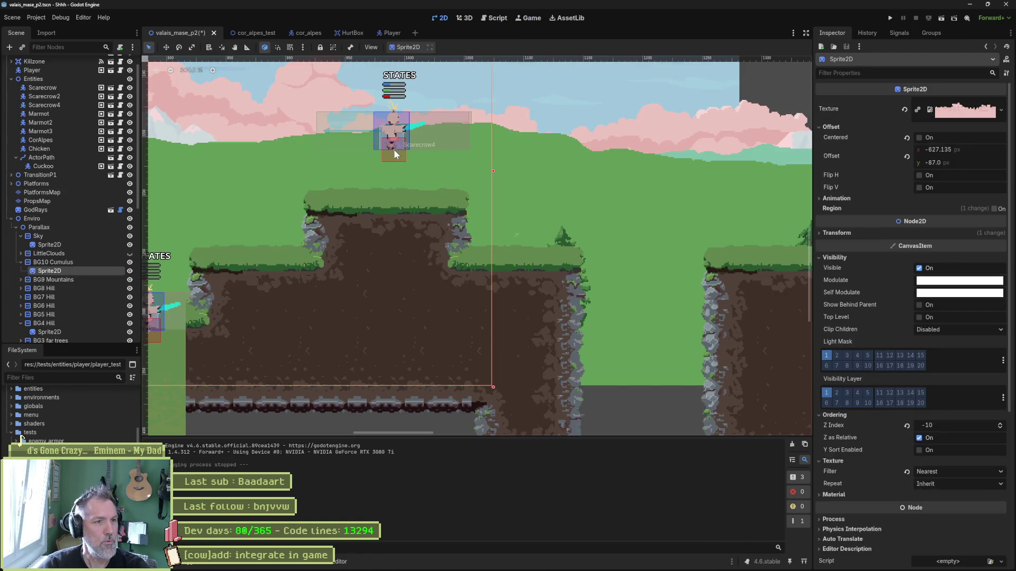
{"action": "left_click", "coordinate": [92, 105]}
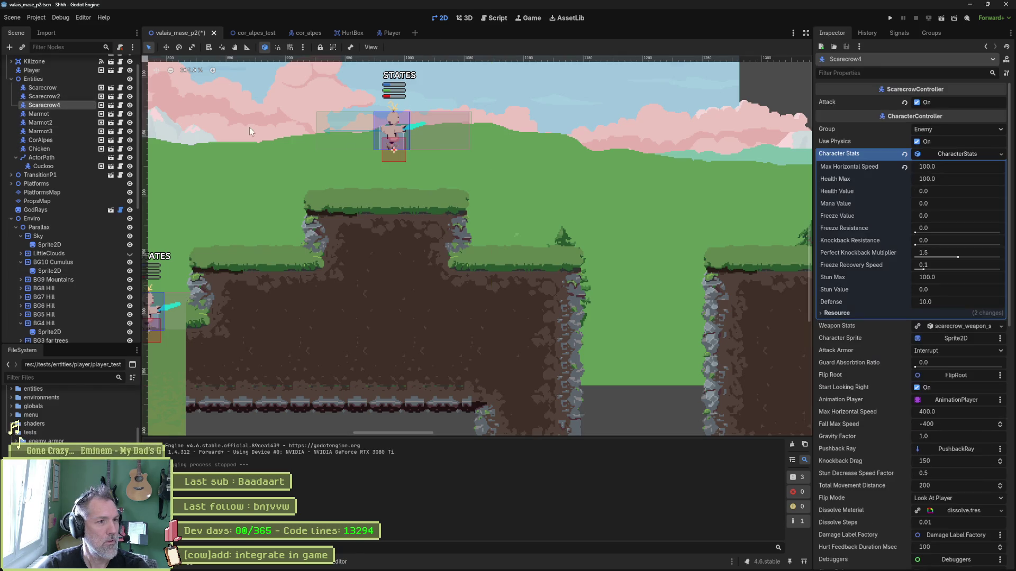
{"action": "left_click_drag", "start_coordinate": [446, 159], "coordinate": [398, 168]}
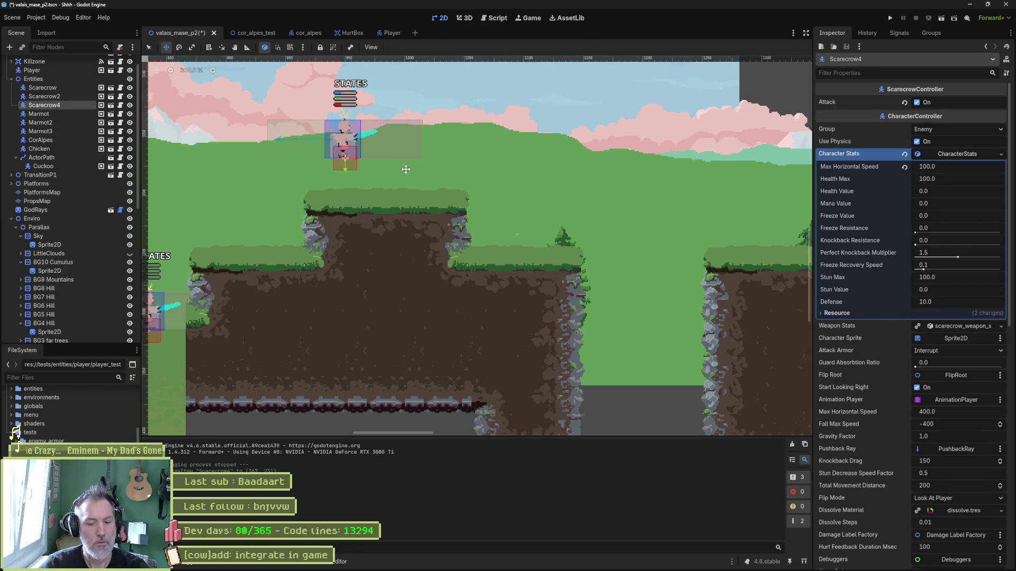
{"action": "key", "text": "F5"}
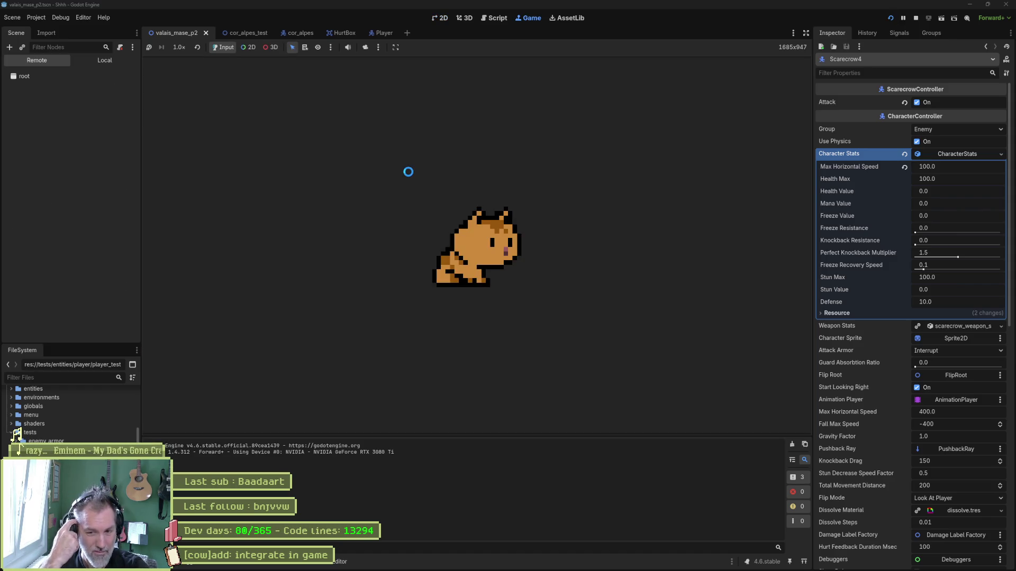
Run and jump the cat through the first level, crossing the chasm into the next.
{"action": "key", "text": "Left"}
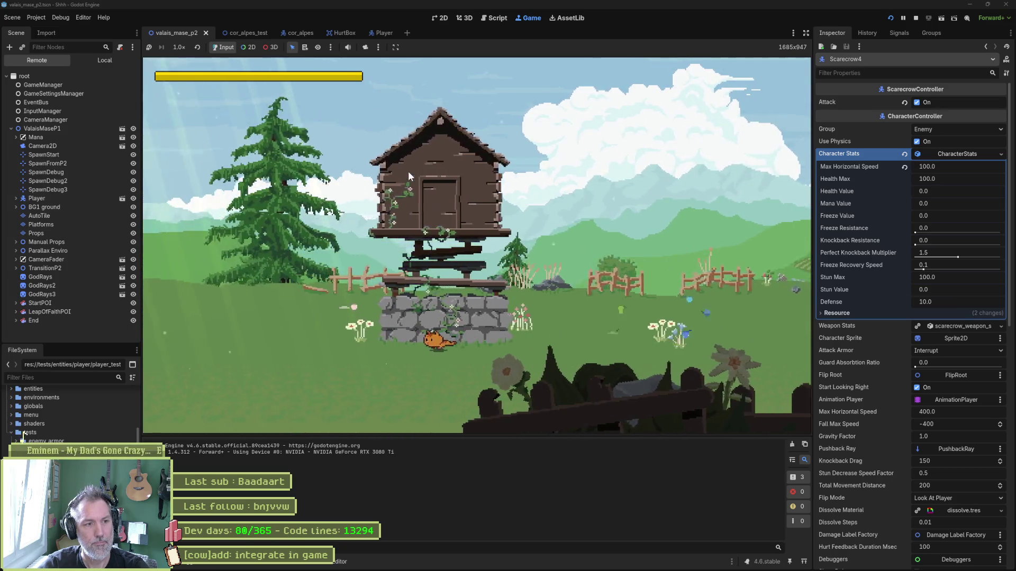
{"action": "key", "text": "space"}
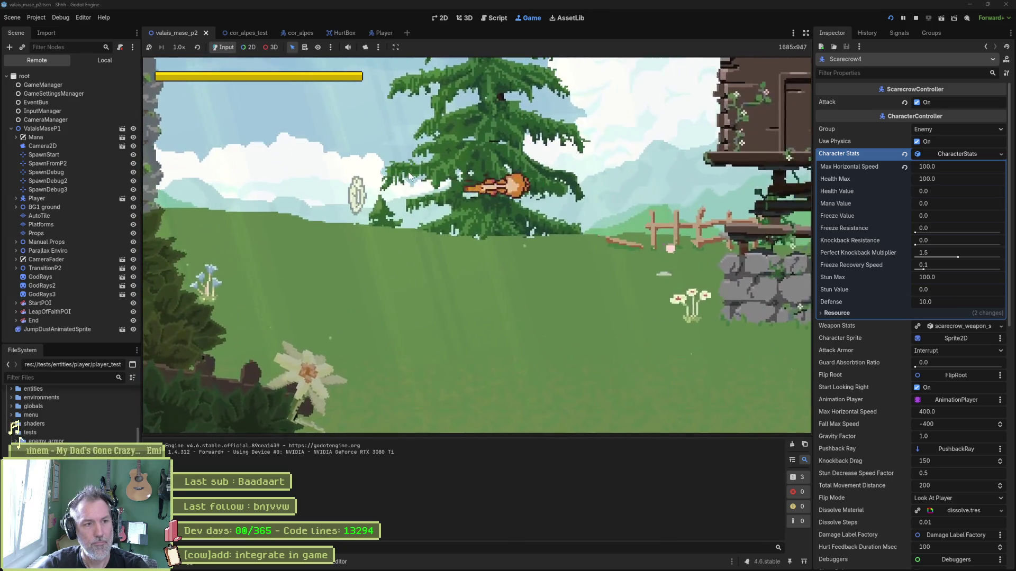
{"action": "key", "text": "Right"}
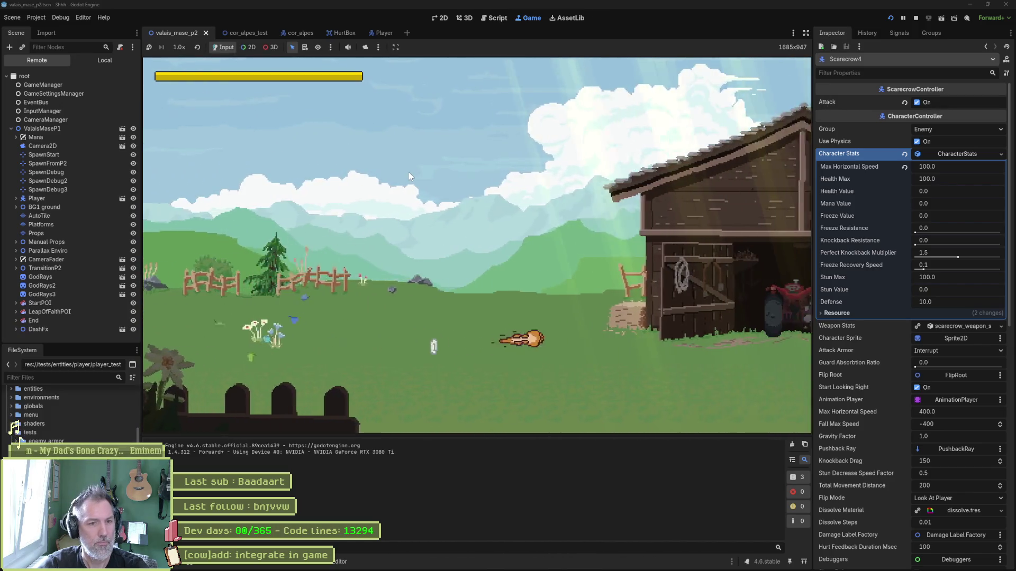
{"action": "key", "text": "space"}
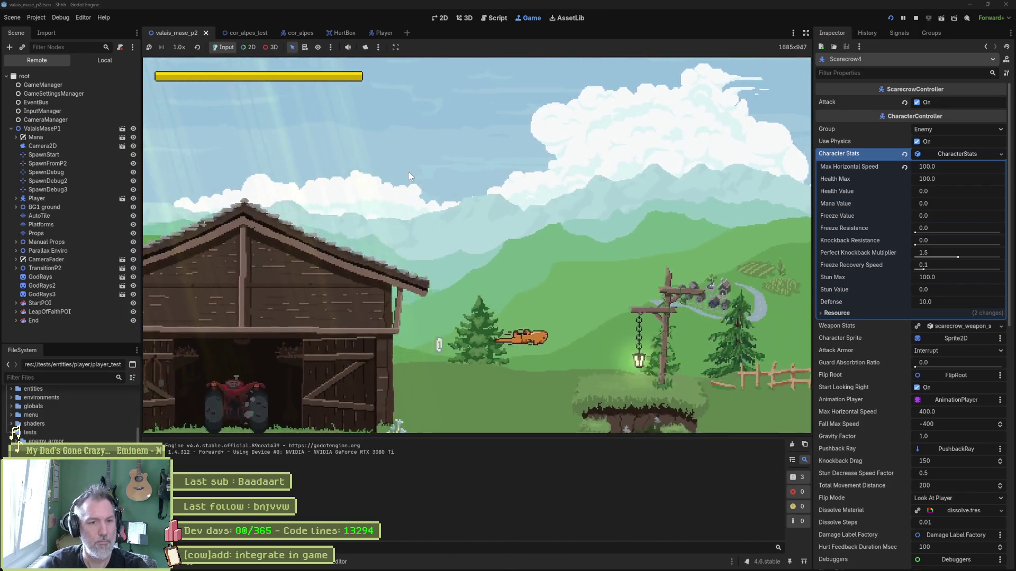
{"action": "key", "text": "space"}
{"action": "key", "text": "Right"}
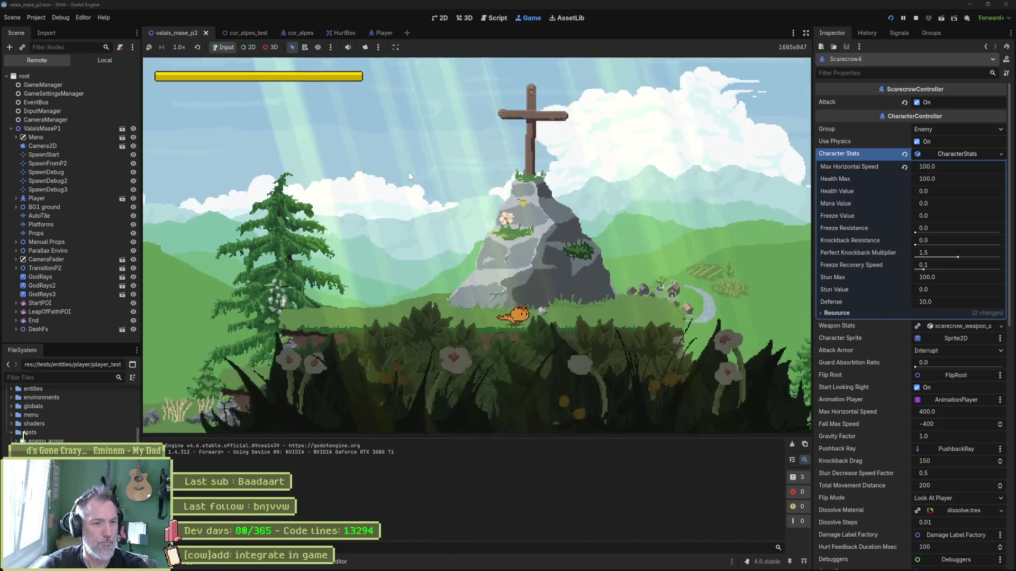
{"action": "key", "text": "space"}
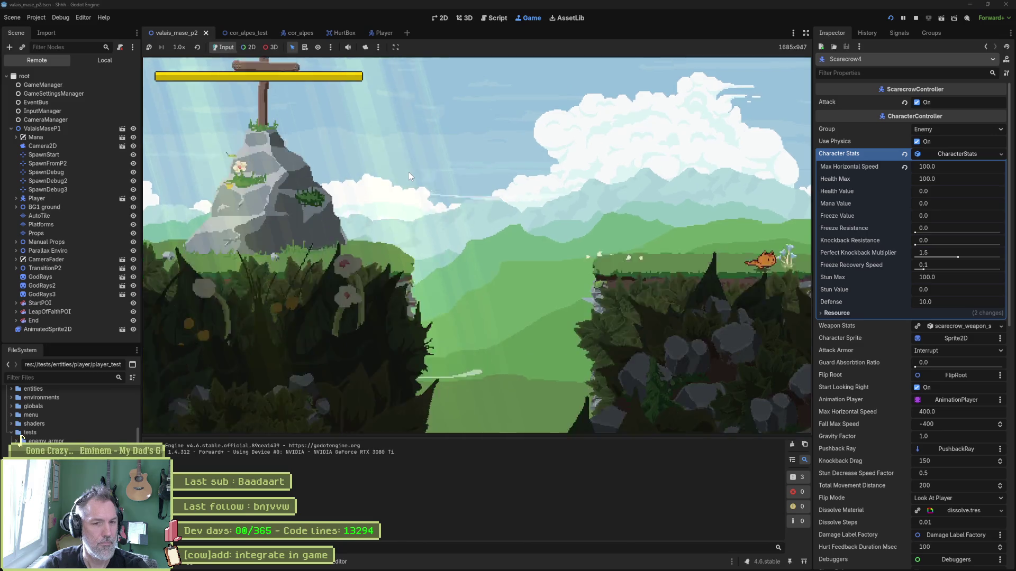
{"action": "key", "text": "Right"}
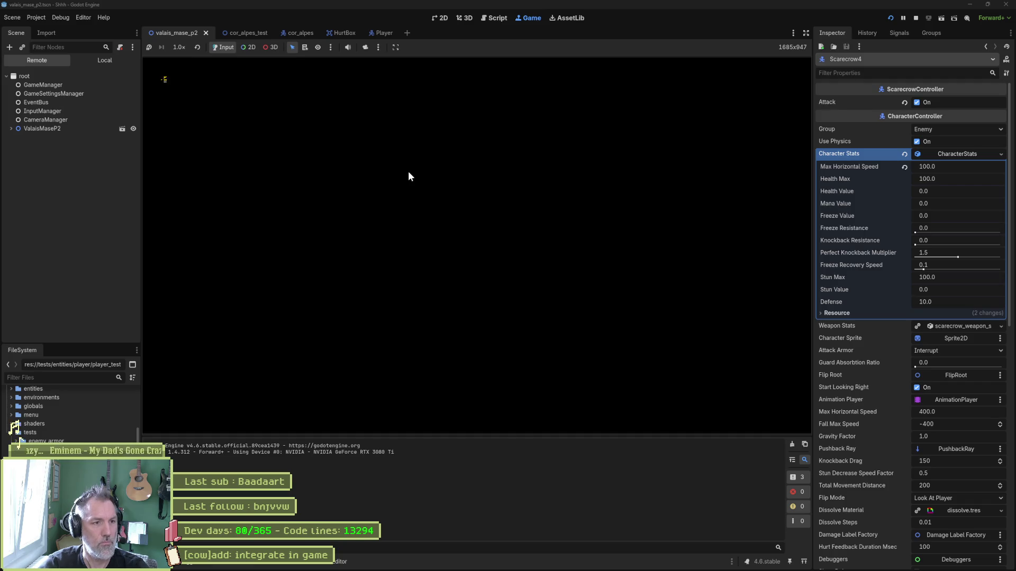
Cross the raised grassy platform and attack the scarecrow.
{"action": "key", "text": "Right"}
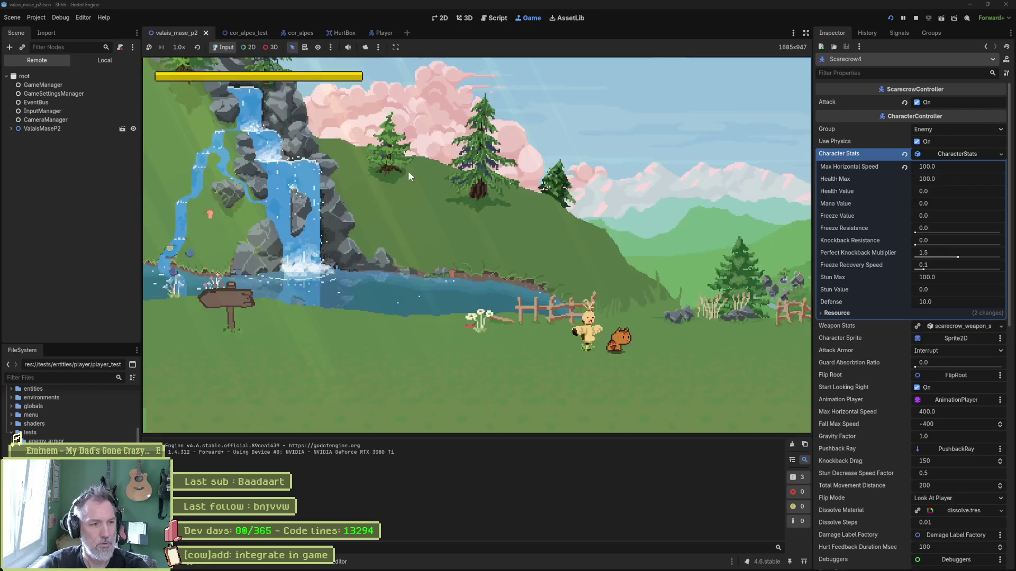
{"action": "key", "text": "Right"}
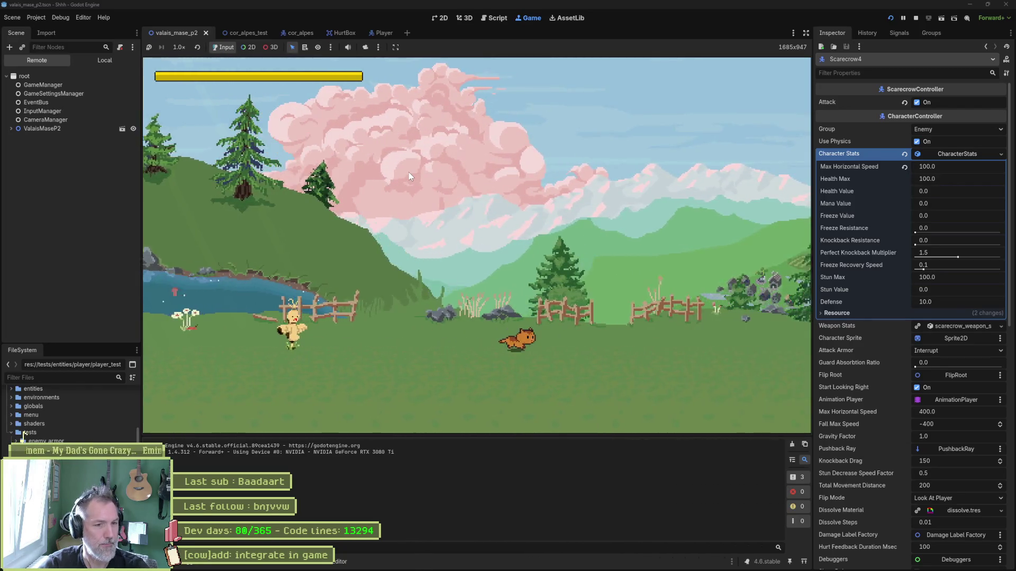
{"action": "key", "text": "Right"}
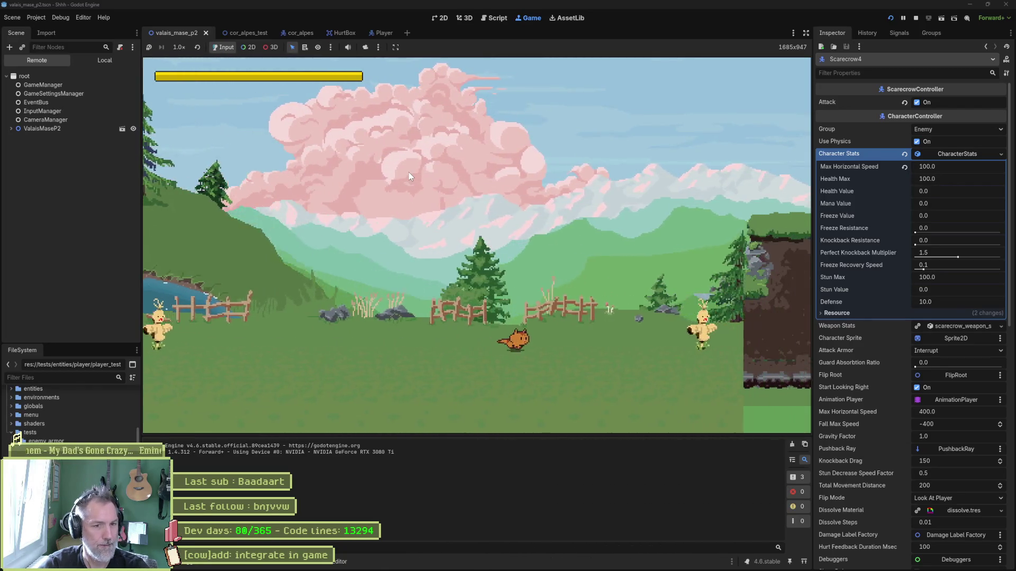
{"action": "key", "text": "space"}
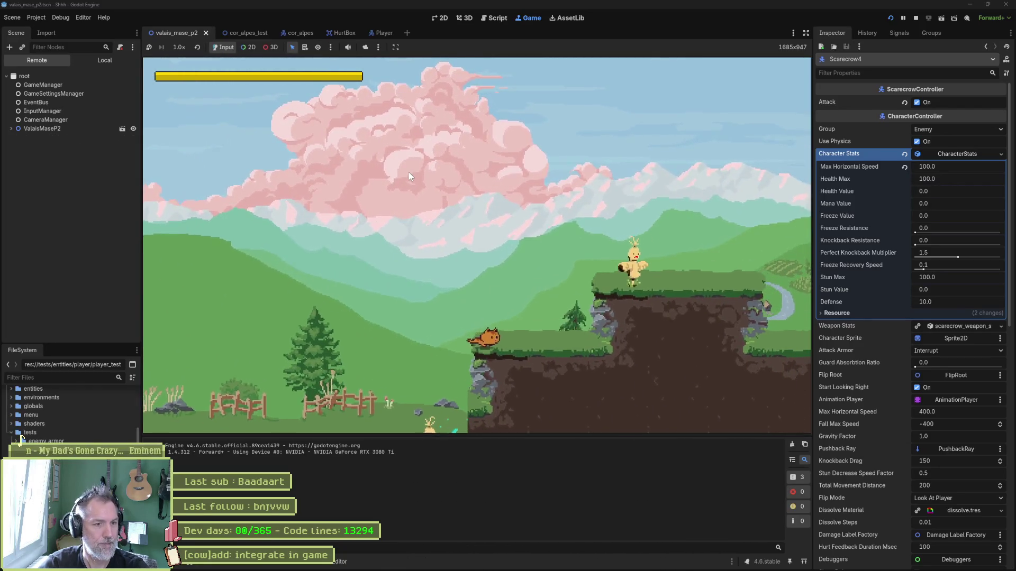
{"action": "key", "text": "Right"}
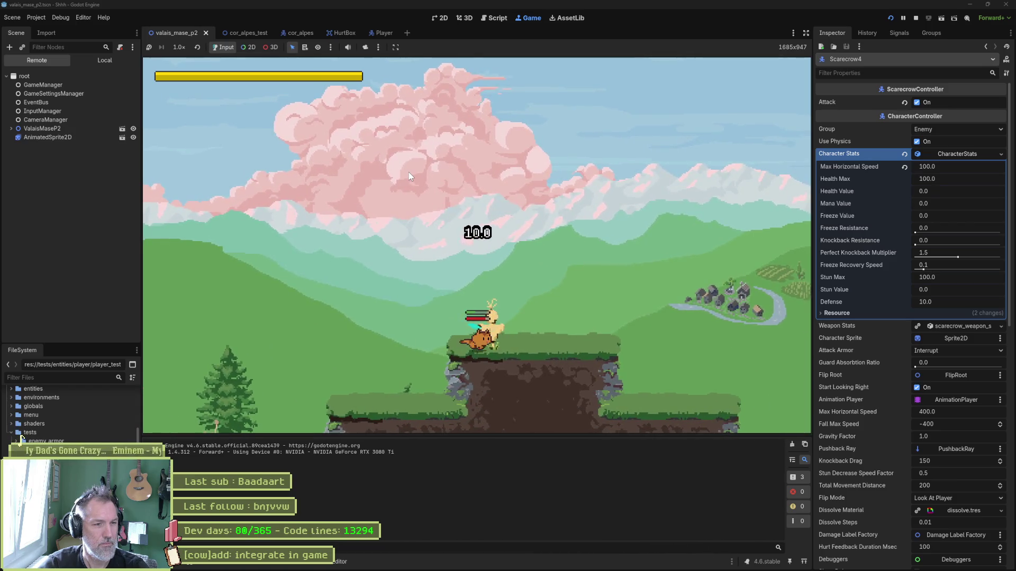
{"action": "key", "text": "Right"}
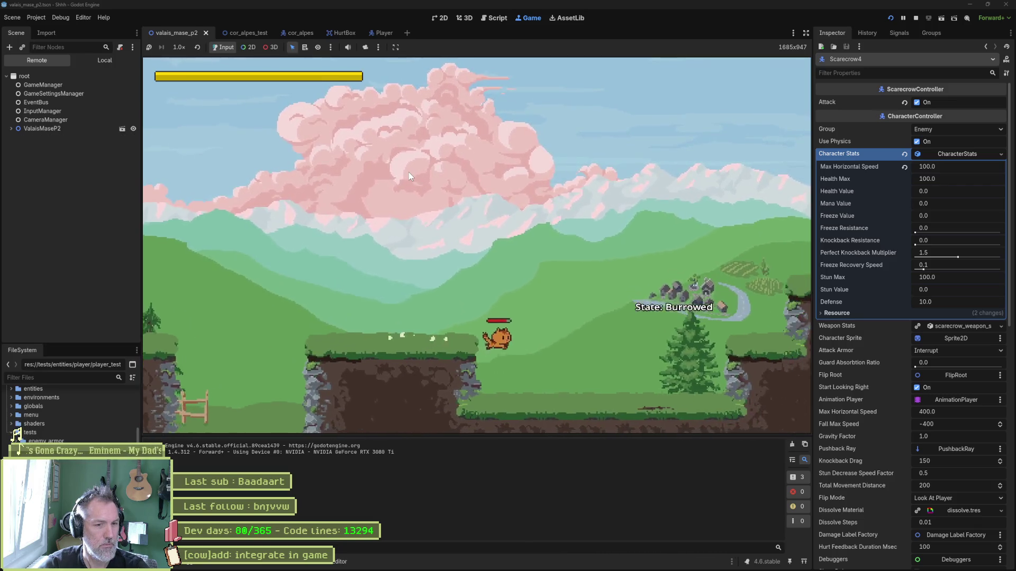
{"action": "key", "text": "Right"}
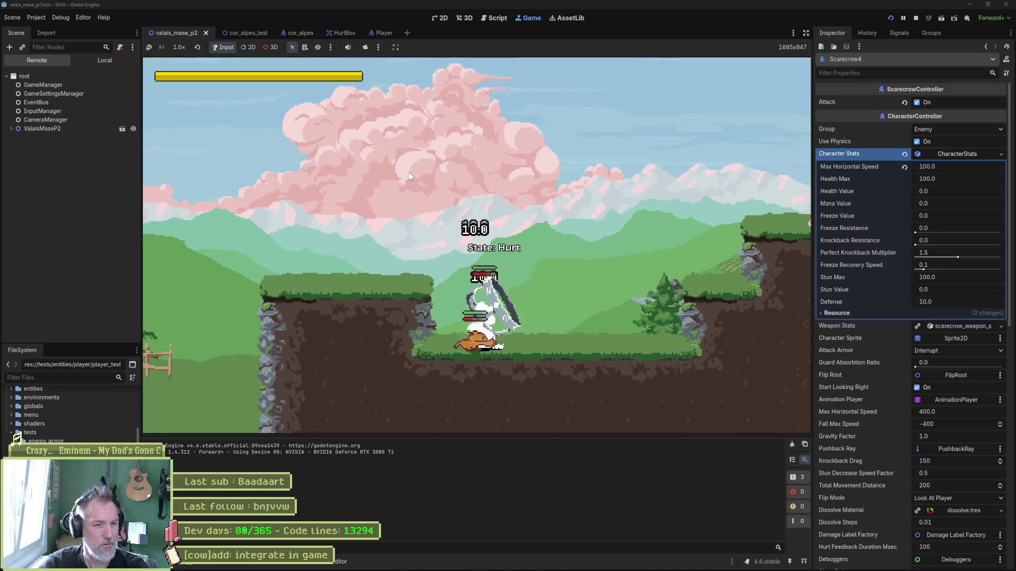
{"action": "left_click", "coordinate": [552, 340]}
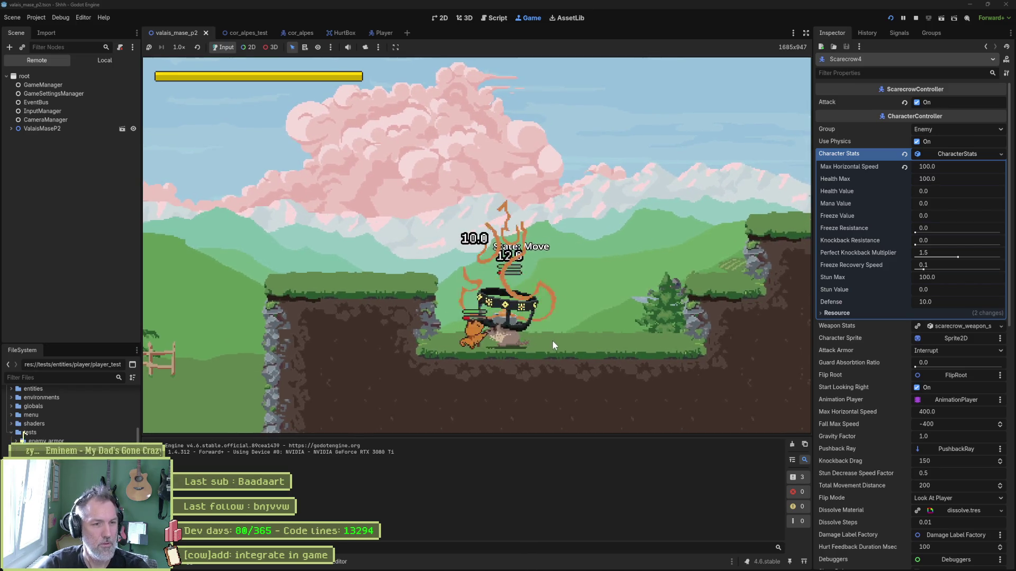
Stop the game and move the marmot stationnary attack card above the stun-state card in Asana.
{"action": "key", "text": "F8"}
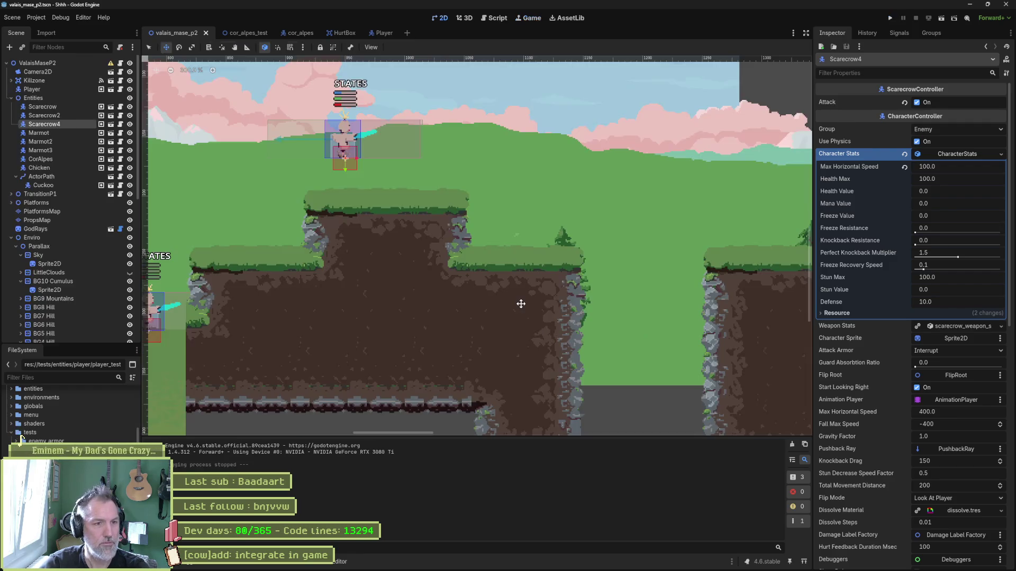
{"action": "left_click", "coordinate": [552, 564]}
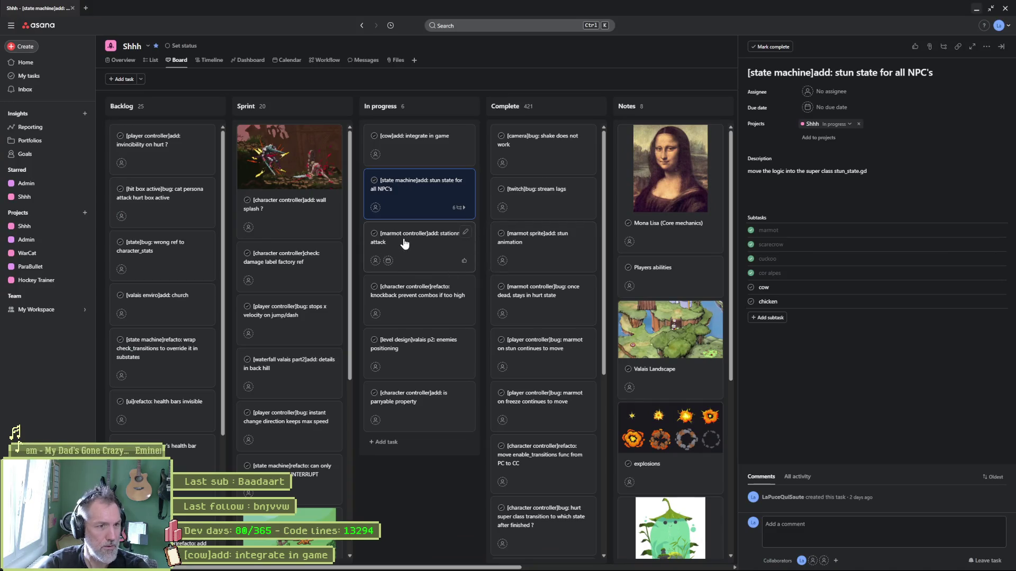
{"action": "left_click_drag", "start_coordinate": [404, 242], "coordinate": [404, 190]}
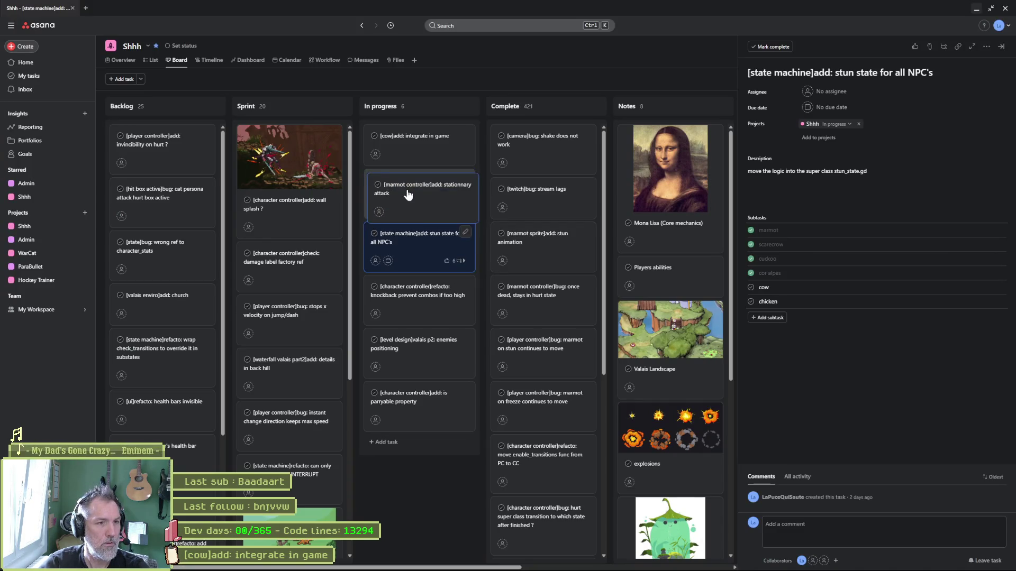
{"action": "left_click", "coordinate": [976, 9]}
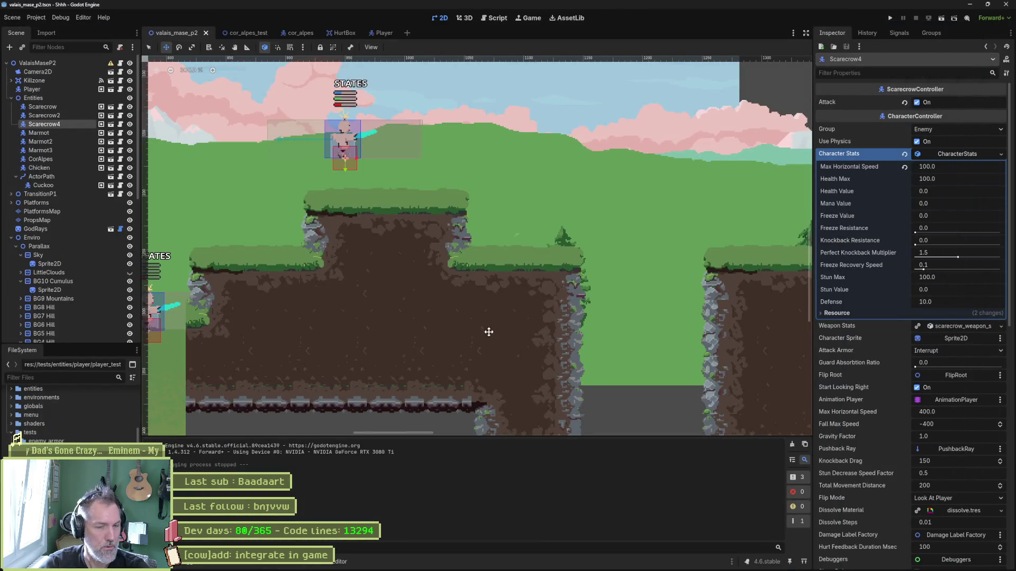
Zoom out and pan across the whole level, then launch the scene with F6.
{"action": "scroll", "coordinate": [489, 331], "scroll_direction": "down", "scroll_amount": 5}
{"action": "mouse_move", "coordinate": [693, 319]}
{"action": "left_mouse_down"}
{"action": "mouse_move", "coordinate": [551, 324]}
{"action": "mouse_move", "coordinate": [552, 277]}
{"action": "left_mouse_up"}
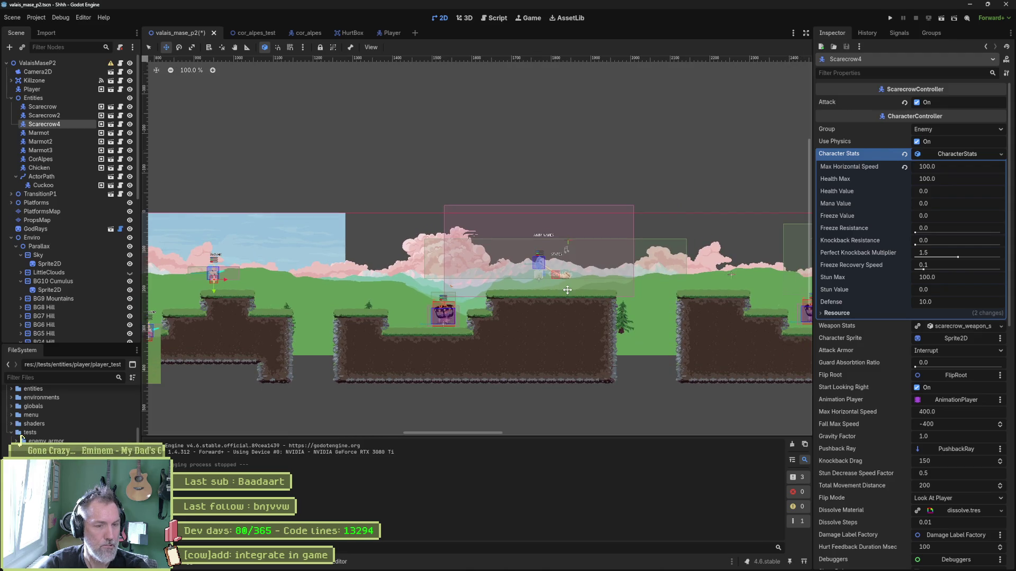
{"action": "scroll", "coordinate": [555, 302], "scroll_direction": "right", "scroll_amount": 5}
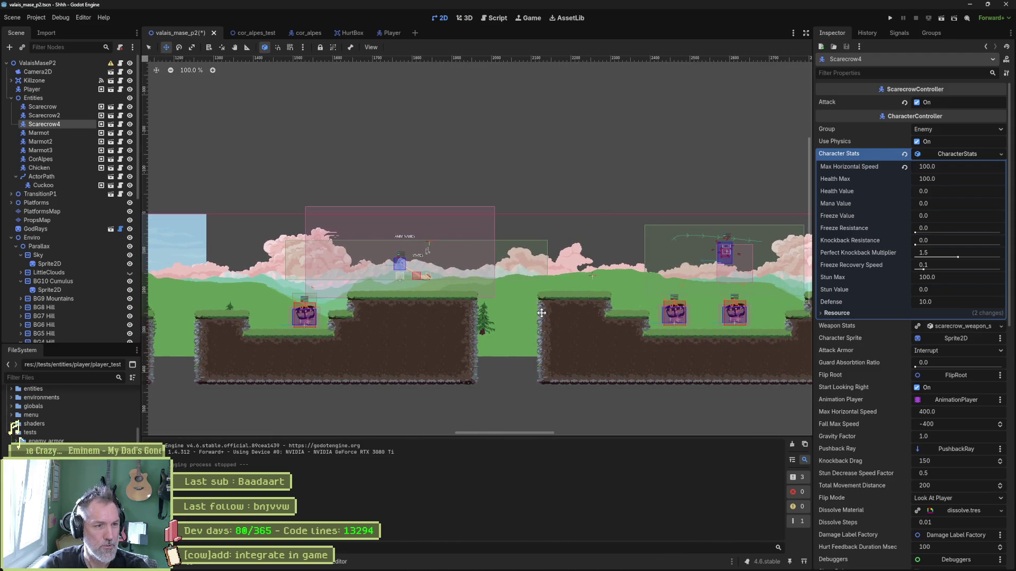
{"action": "left_click_drag", "start_coordinate": [541, 312], "coordinate": [524, 313]}
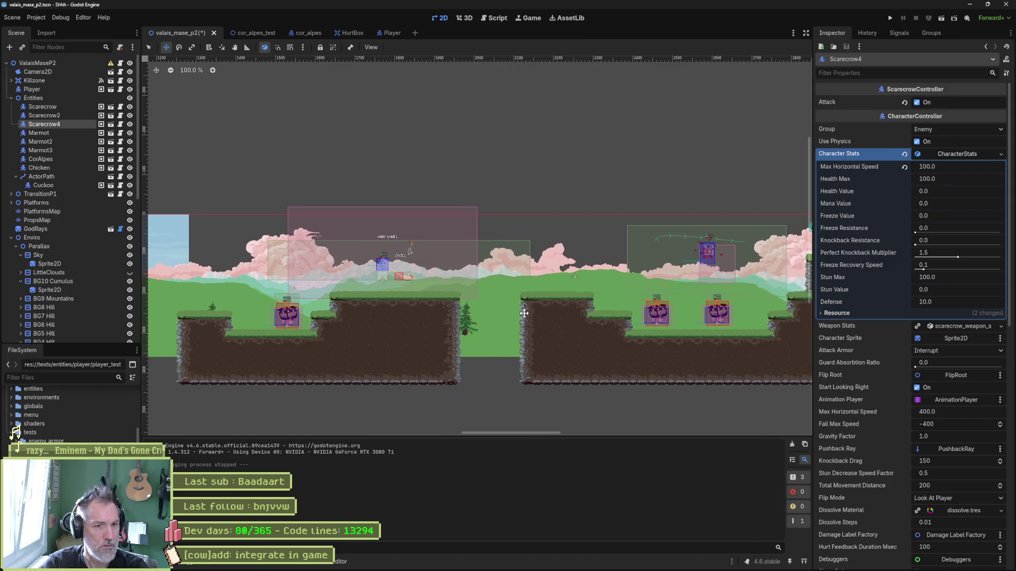
{"action": "left_click_drag", "start_coordinate": [666, 329], "coordinate": [550, 335]}
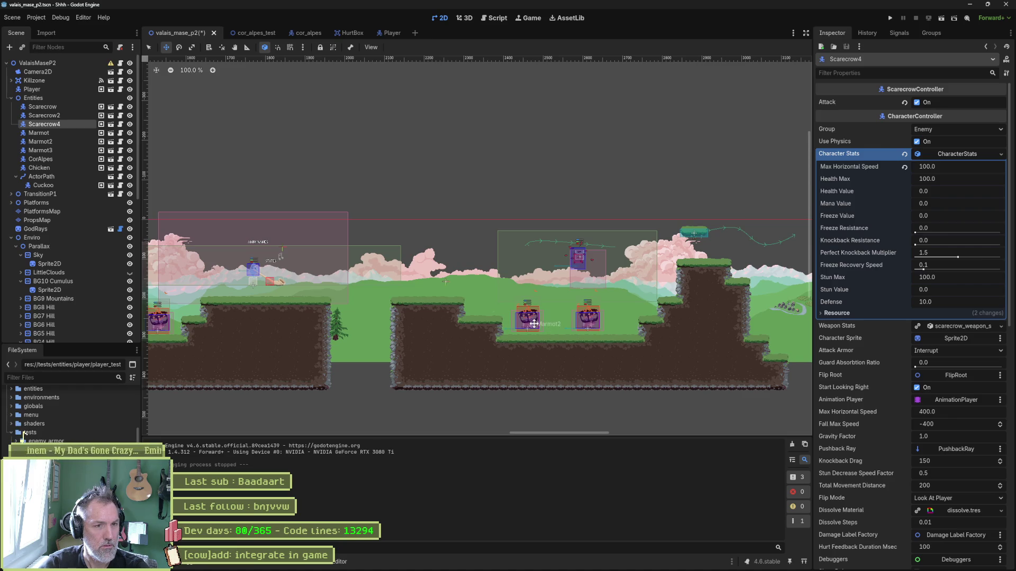
{"action": "left_click_drag", "start_coordinate": [337, 316], "coordinate": [627, 328]}
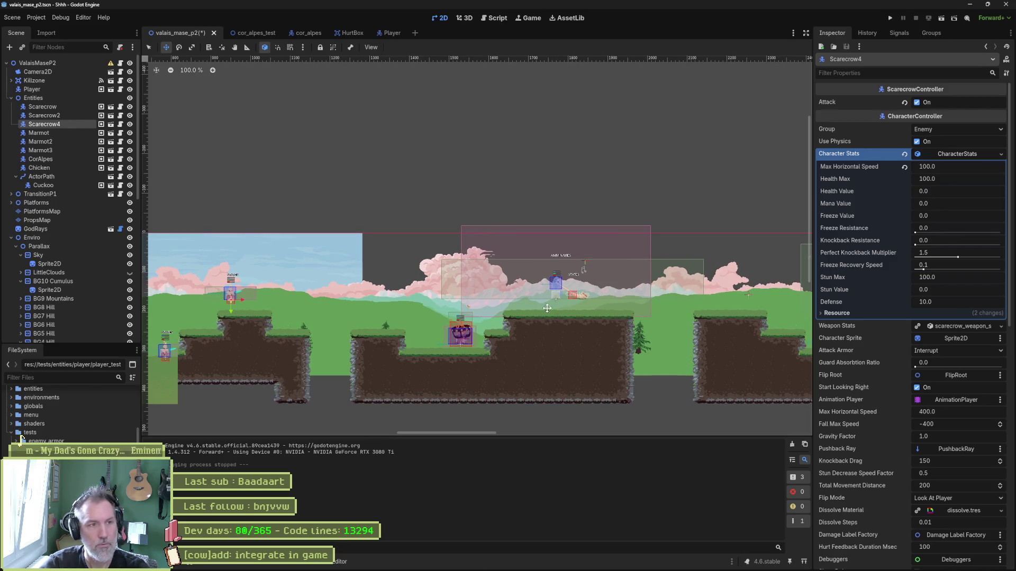
{"action": "key", "text": "F6"}
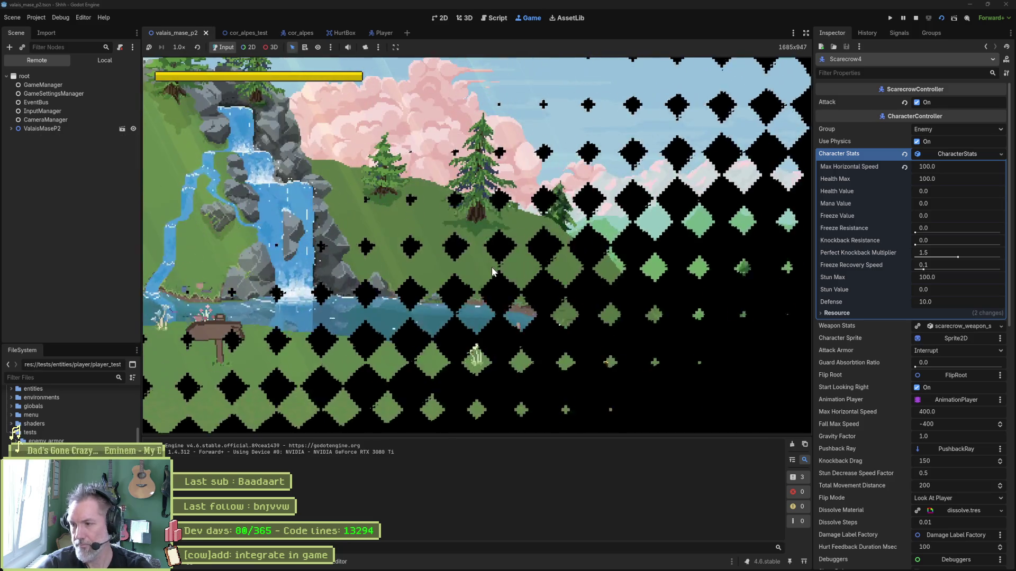
Start moving the cat, then stop and relaunch the game with F6.
{"action": "key", "text": "Right"}
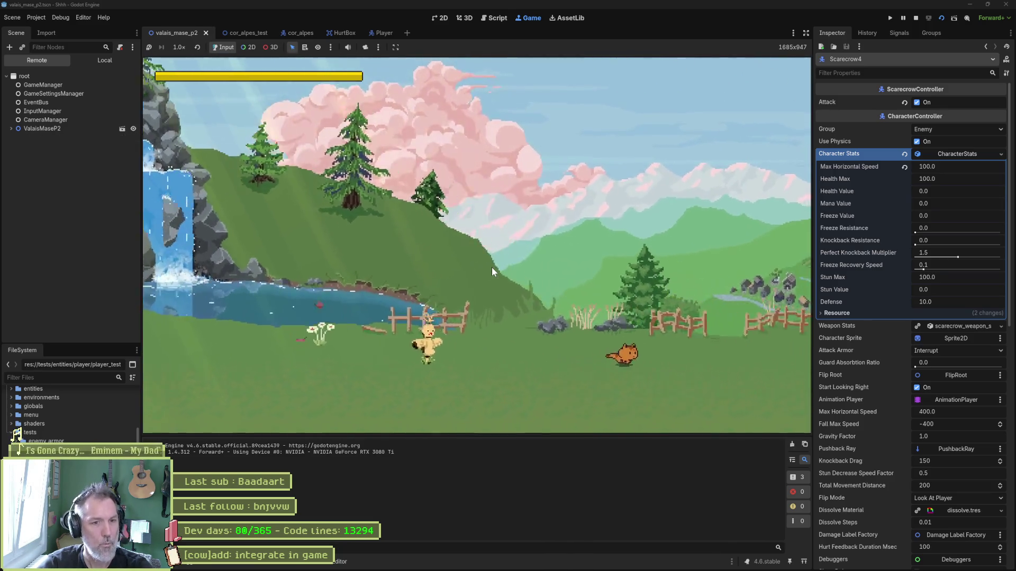
{"action": "key", "text": "space"}
{"action": "key", "text": "Right"}
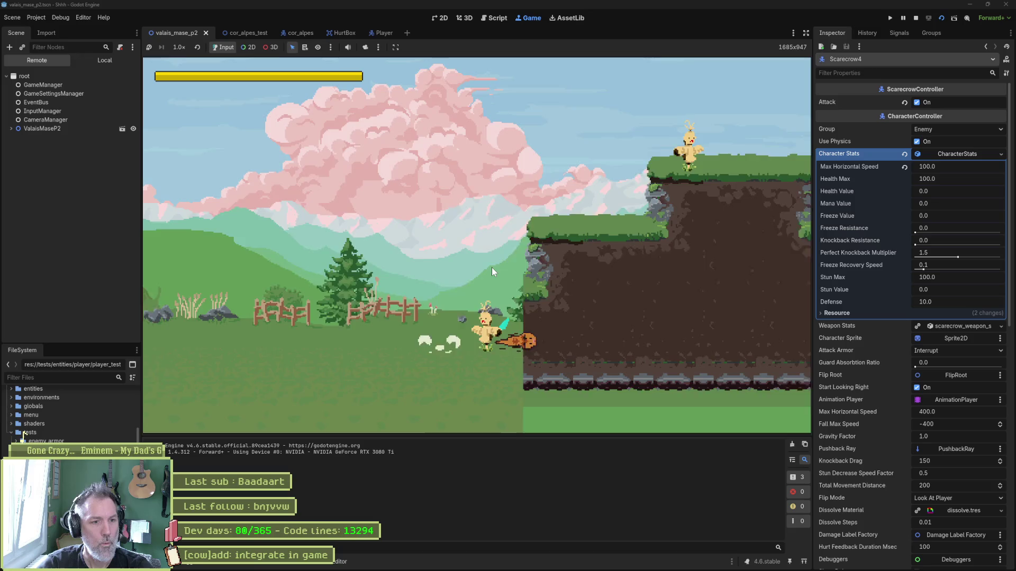
{"action": "key", "text": "F8"}
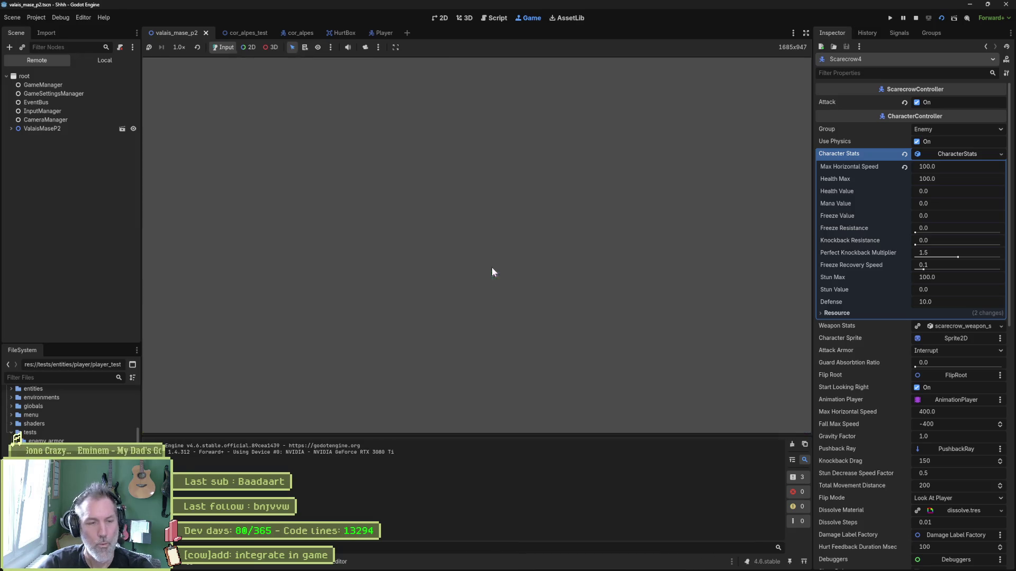
{"action": "key", "text": "F6"}
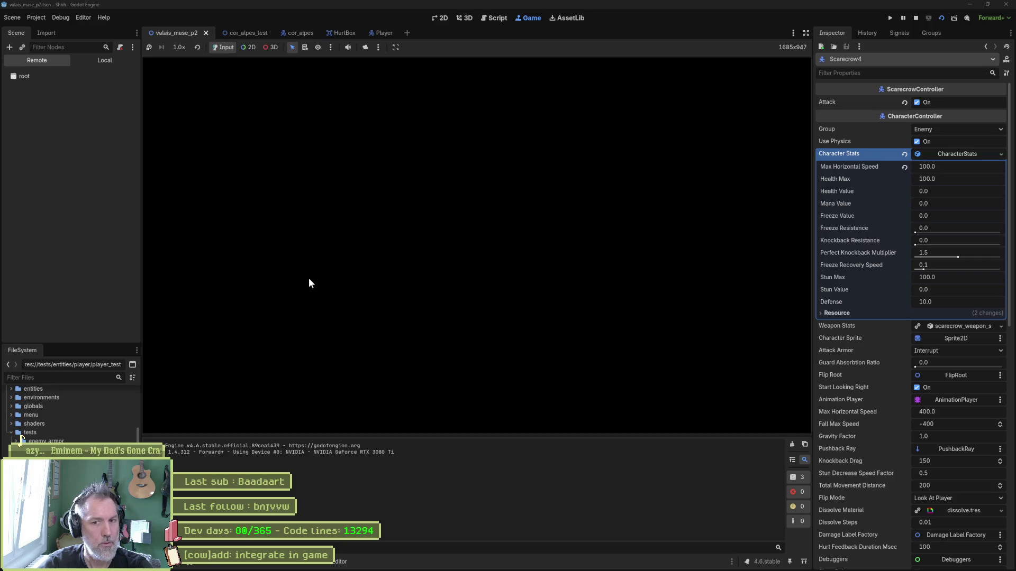
Run and jump the cat across the platforms past the scarecrow.
{"action": "key", "text": "Right"}
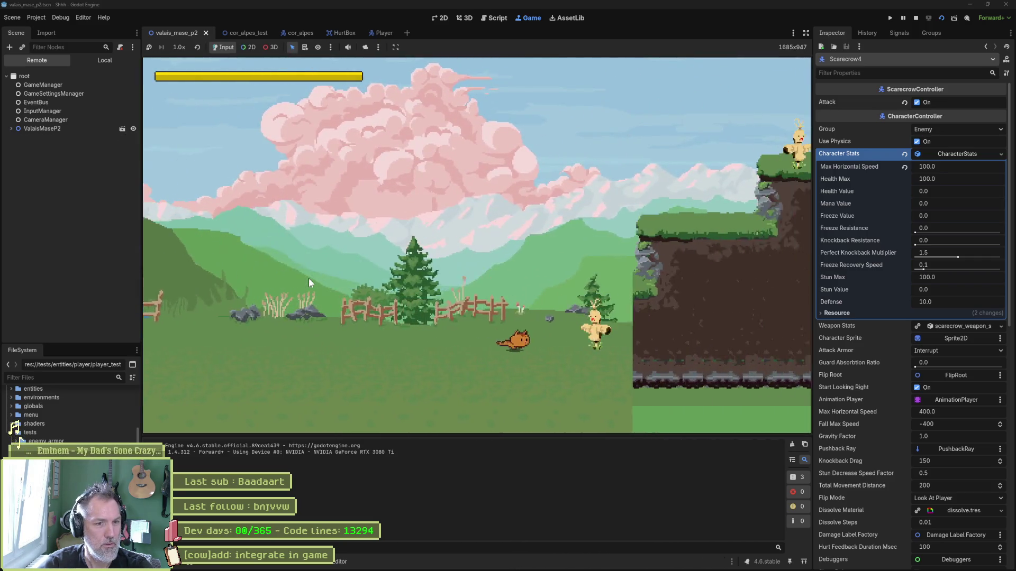
{"action": "key", "text": "space"}
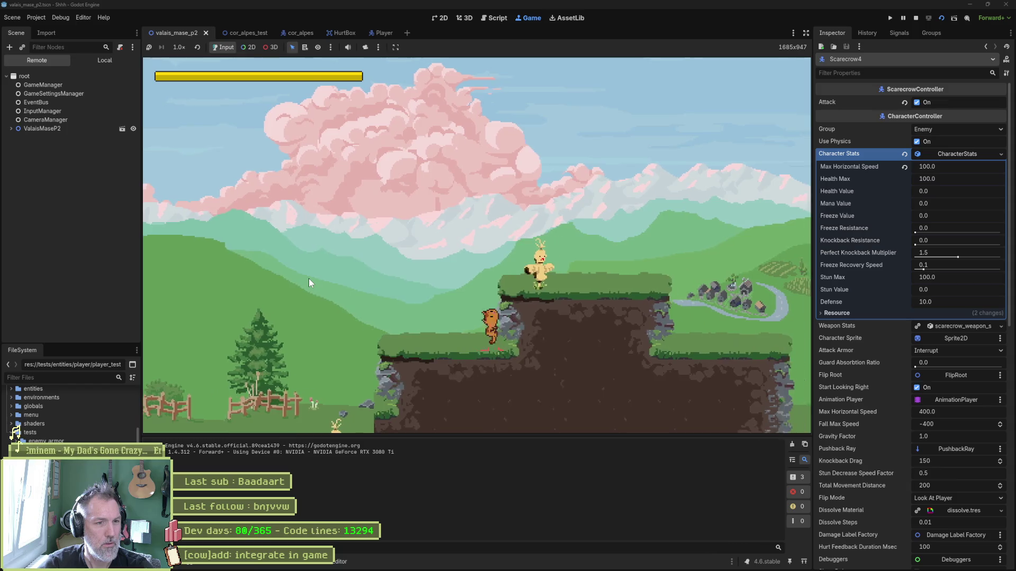
{"action": "key", "text": "Right"}
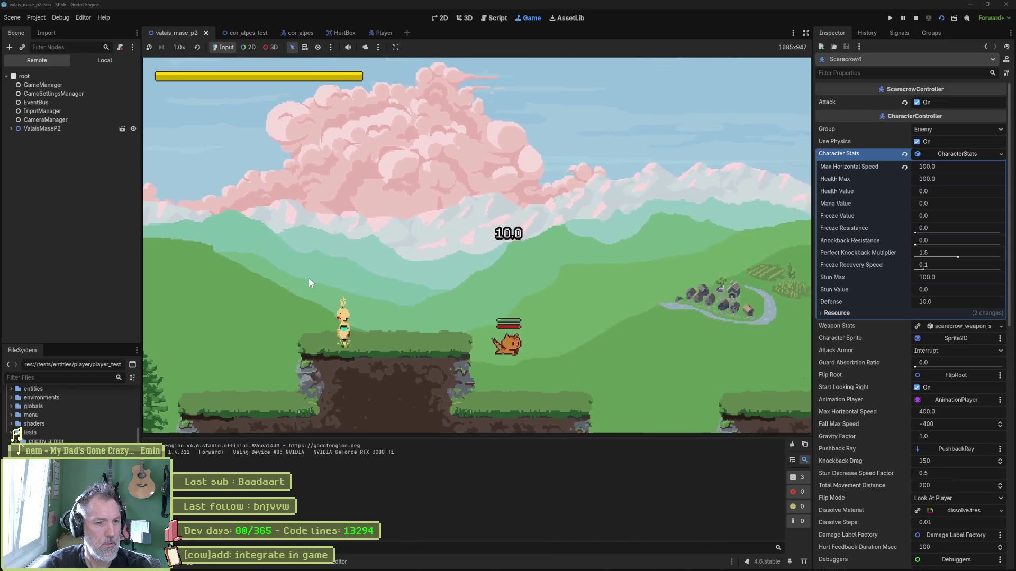
{"action": "key", "text": "space"}
{"action": "key", "text": "Right"}
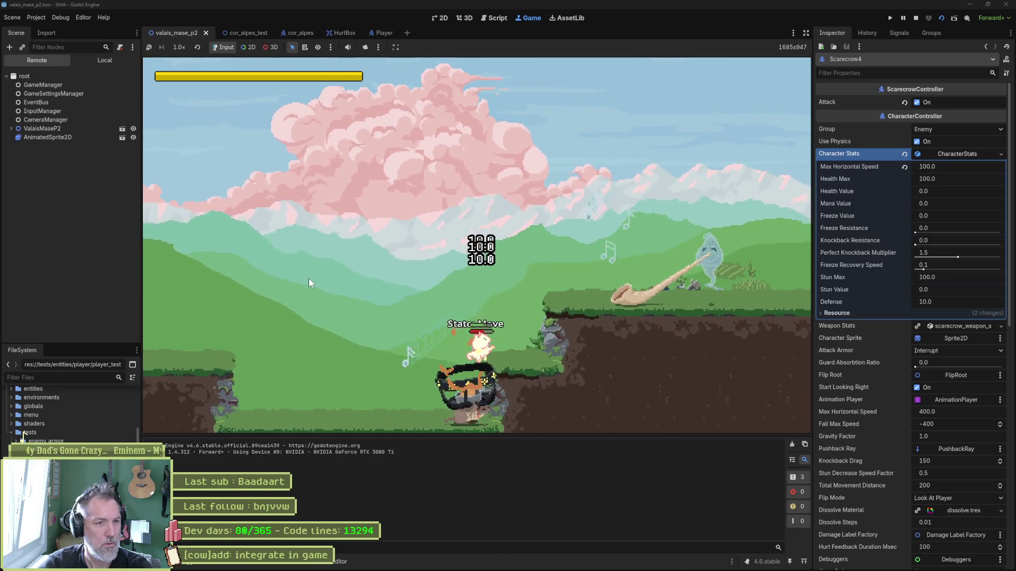
{"action": "key", "text": "Right"}
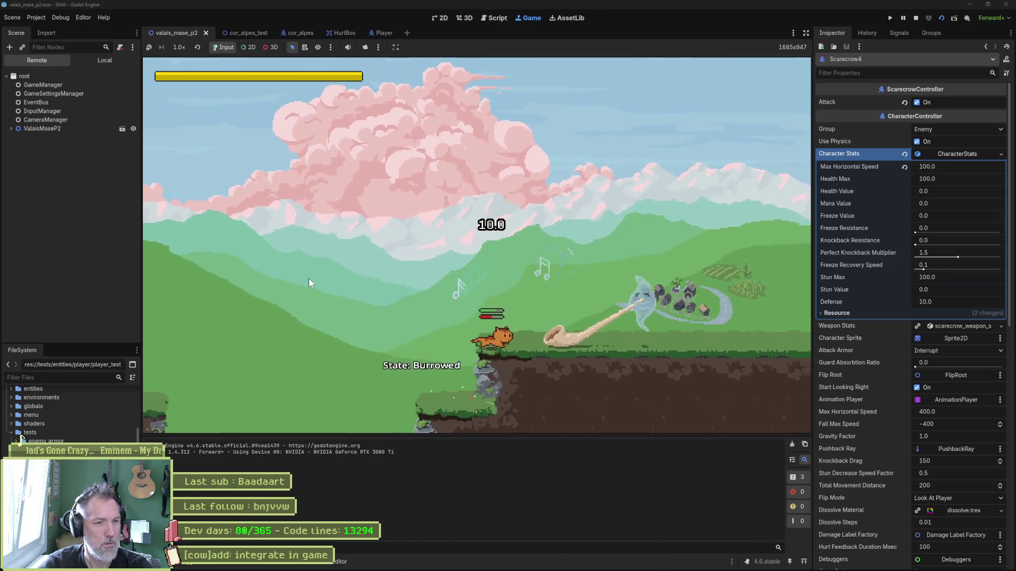
{"action": "key", "text": "Left"}
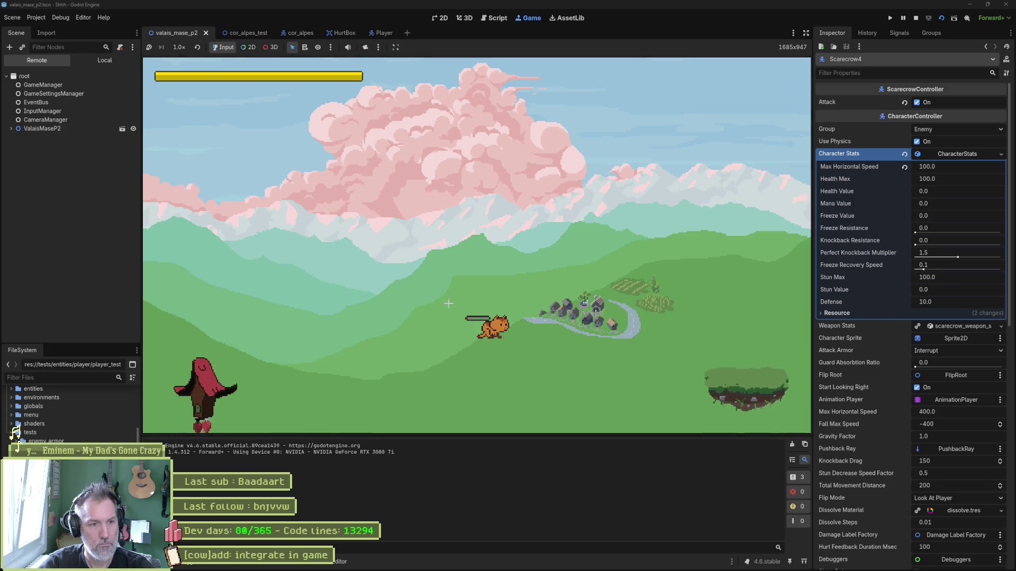
Snip a screenshot of the cat stuck beside the floating platform, stop the game, and switch to Asana.
{"action": "key", "text": "super+shift+s"}
{"action": "left_click_drag", "start_coordinate": [426, 281], "coordinate": [804, 418]}
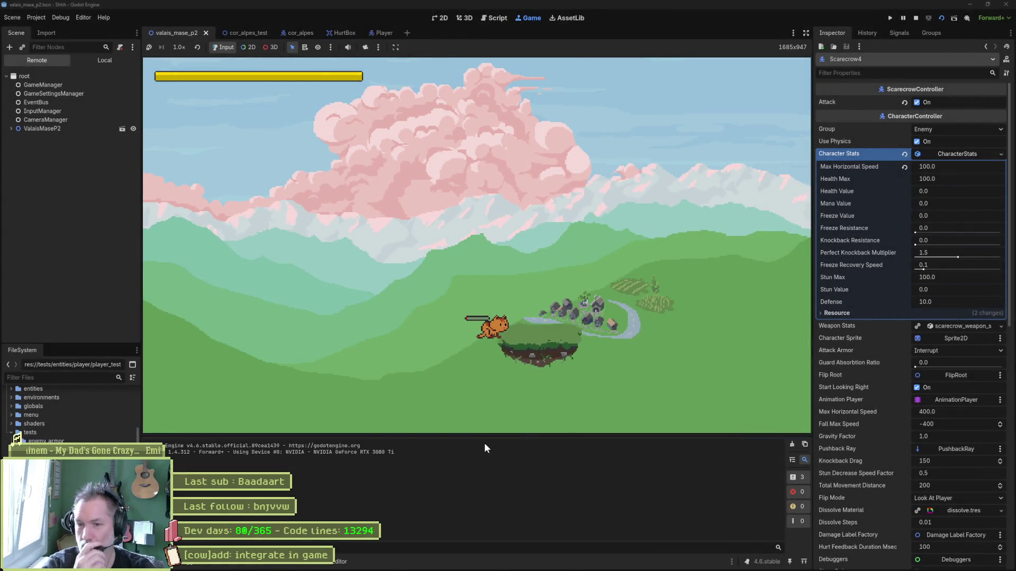
{"action": "key", "text": "F8"}
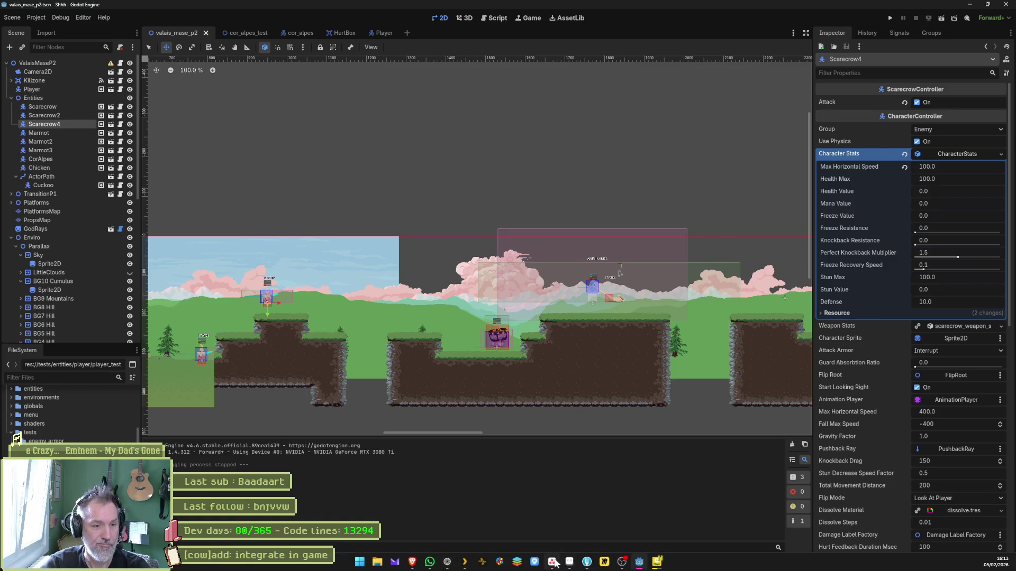
{"action": "left_click", "coordinate": [554, 562]}
Add a Sprint task named '[player controller]bug: climb platform stucked' on the Shhh board.
{"action": "scroll", "coordinate": [329, 370], "scroll_direction": "down", "scroll_amount": 5}
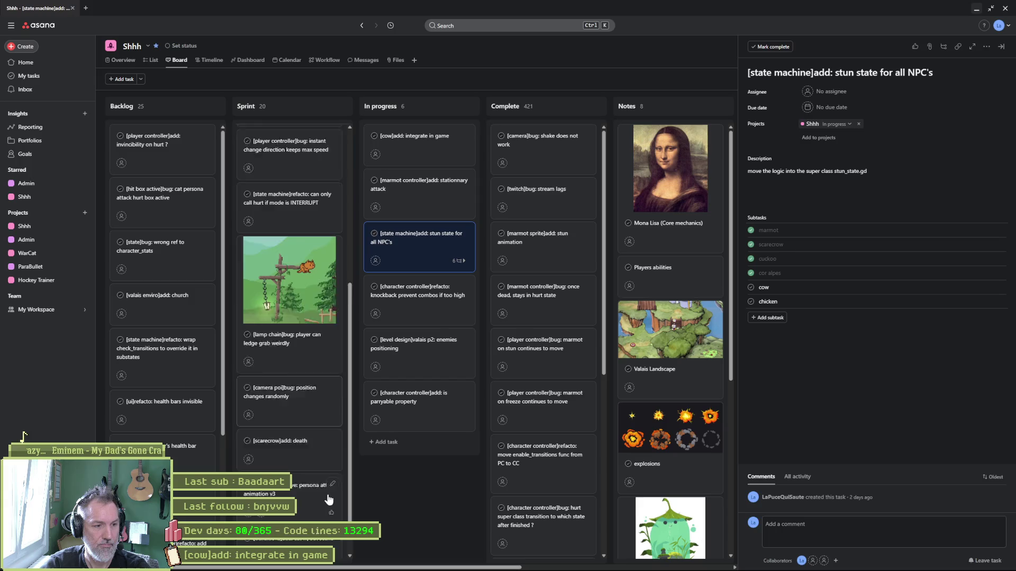
{"action": "scroll", "coordinate": [328, 499], "scroll_direction": "down", "scroll_amount": 10}
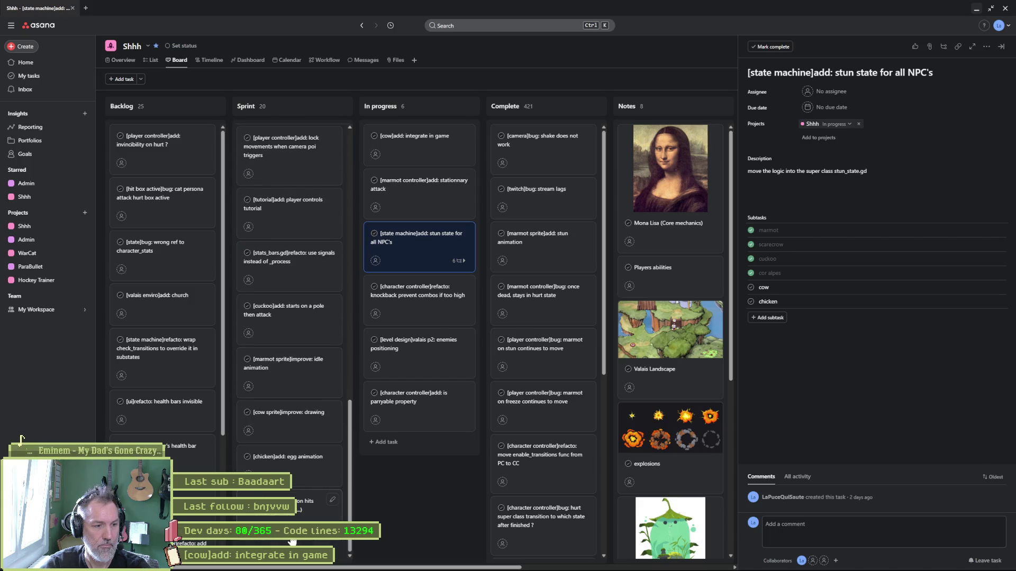
{"action": "left_click", "coordinate": [259, 544]}
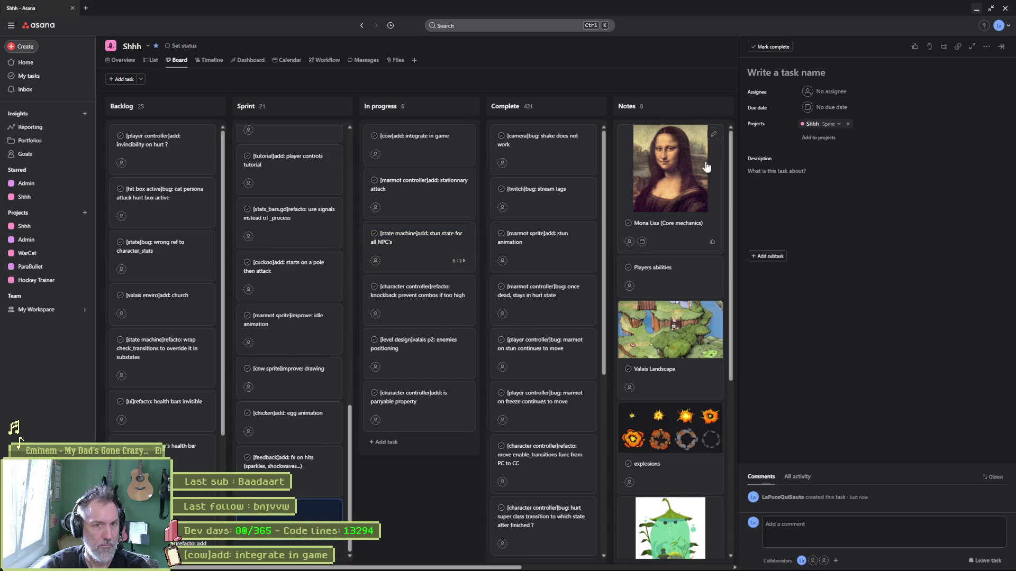
{"action": "left_click", "coordinate": [805, 74]}
{"action": "type", "text": "[player contro"}
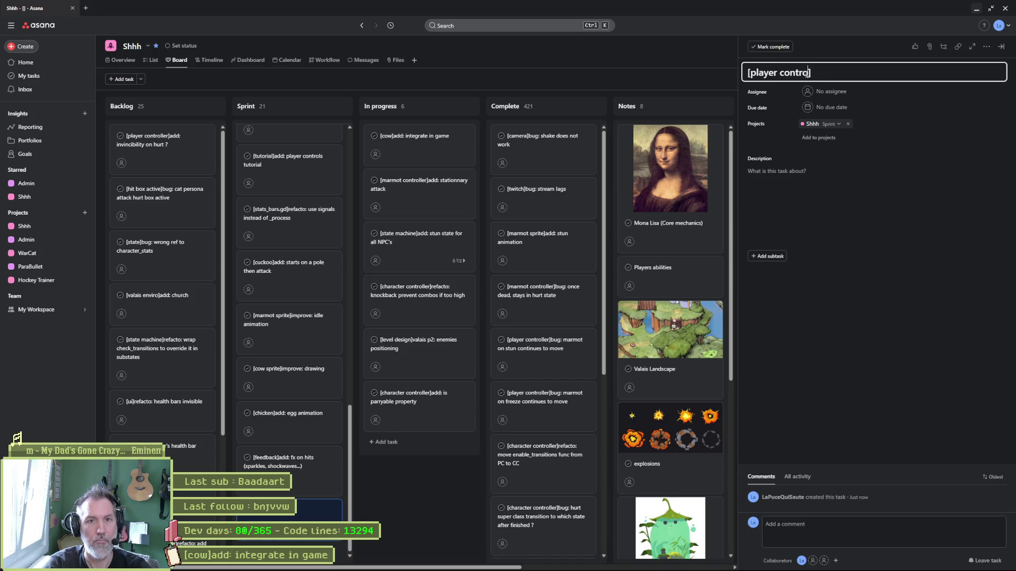
{"action": "type", "text": "ller]bg: climb platform stucked"}
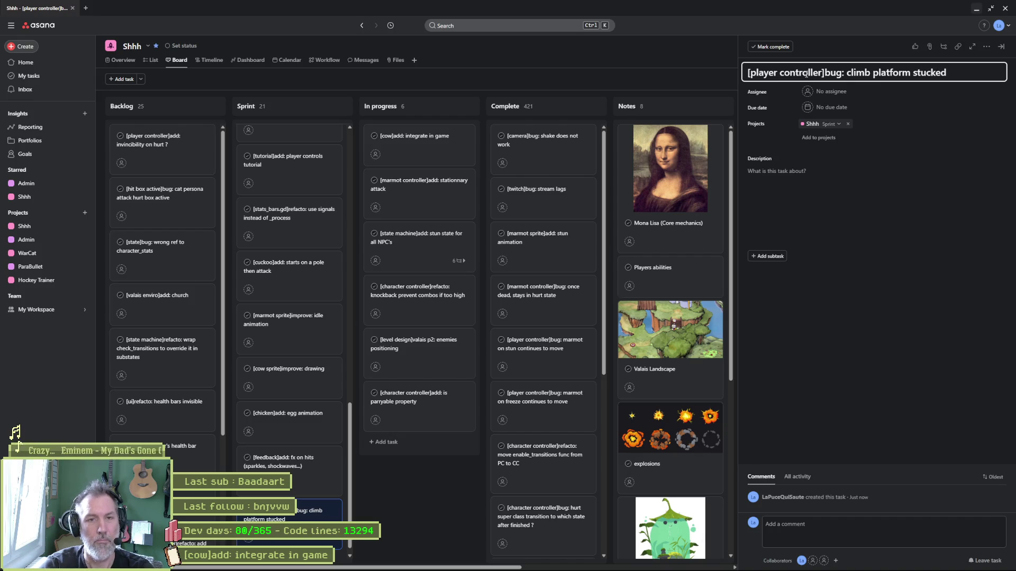
Paste the game screenshot into the task description and note the bug when climbing a platform.
{"action": "left_click", "coordinate": [846, 174]}
{"action": "key", "text": "ctrl+v"}
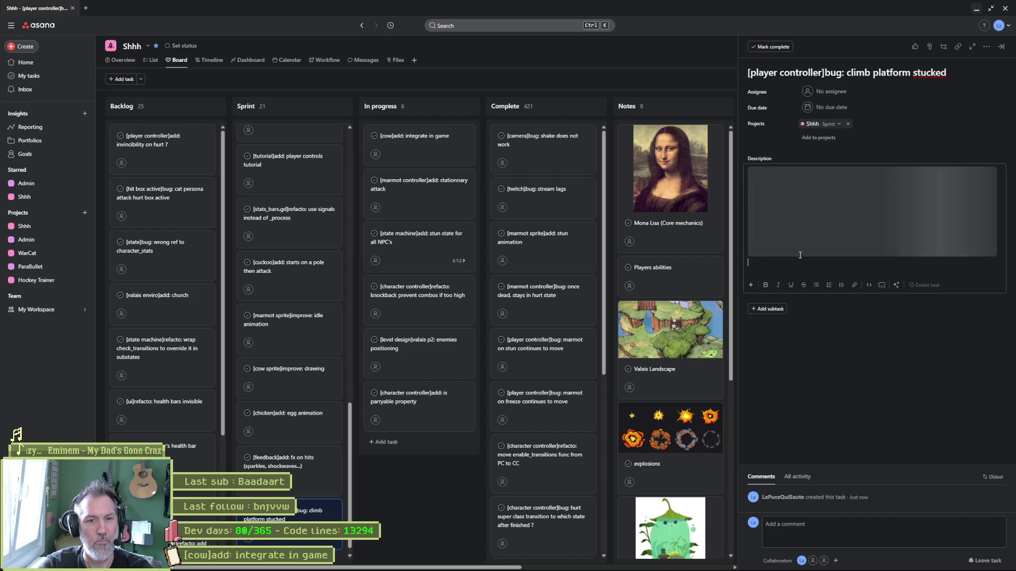
{"action": "type", "text": "when climbin"}
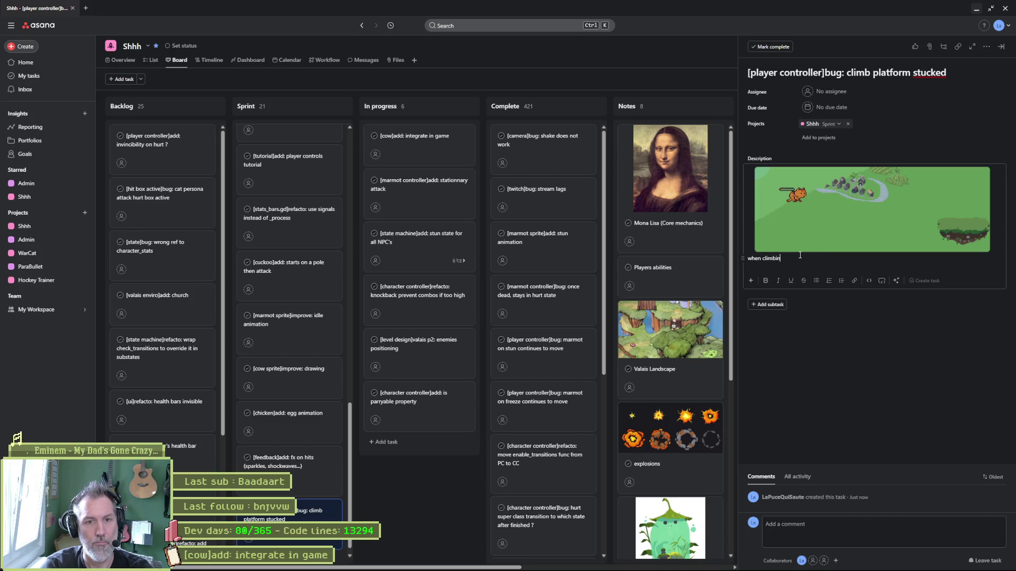
{"action": "type", "text": "g a"}
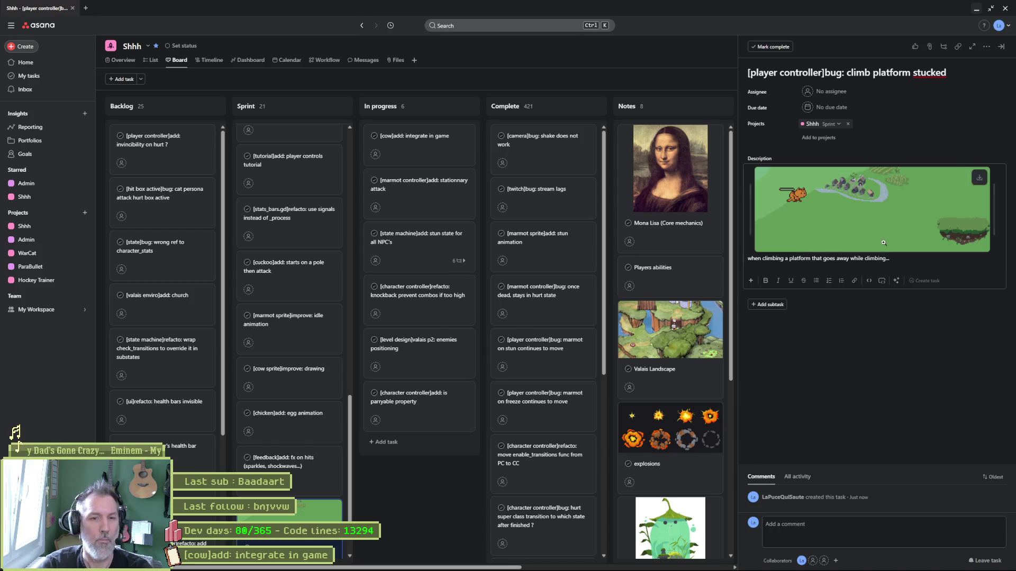
{"action": "left_click", "coordinate": [855, 386]}
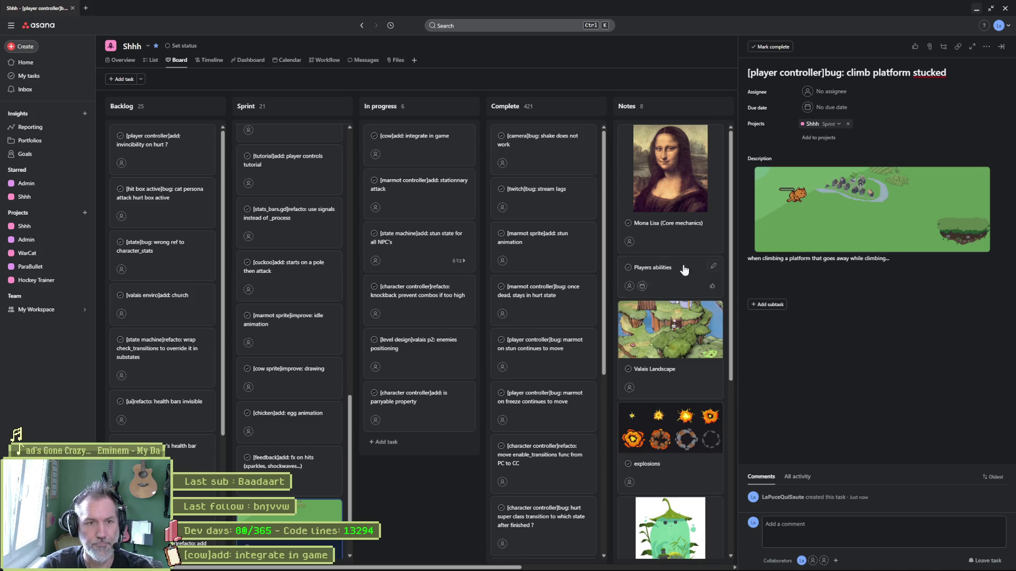
Back in Godot, look over the scarecrows in valais_mase_p2 and save the scene.
{"action": "left_click", "coordinate": [976, 9]}
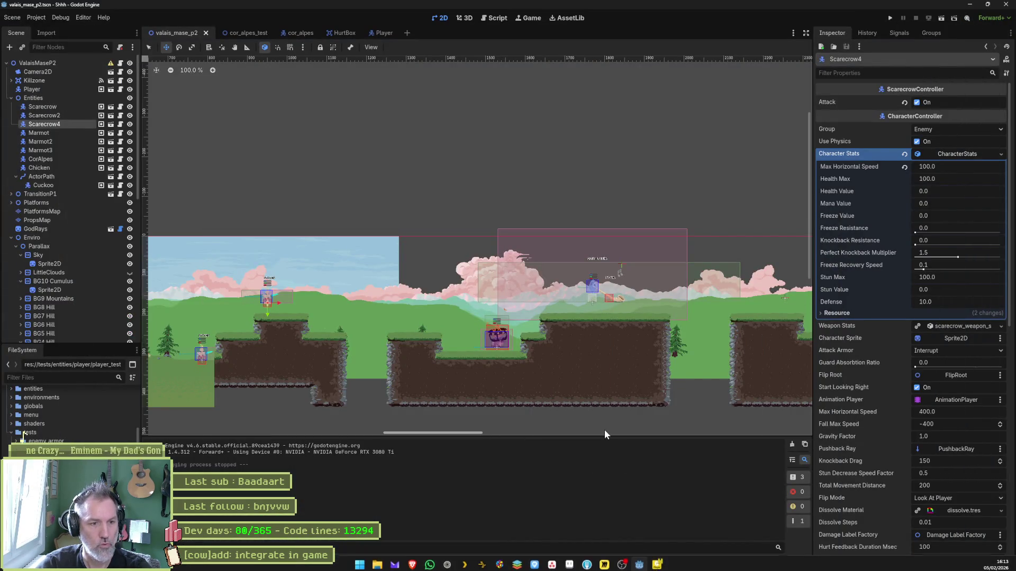
{"action": "scroll", "coordinate": [439, 294], "scroll_direction": "right", "scroll_amount": 5}
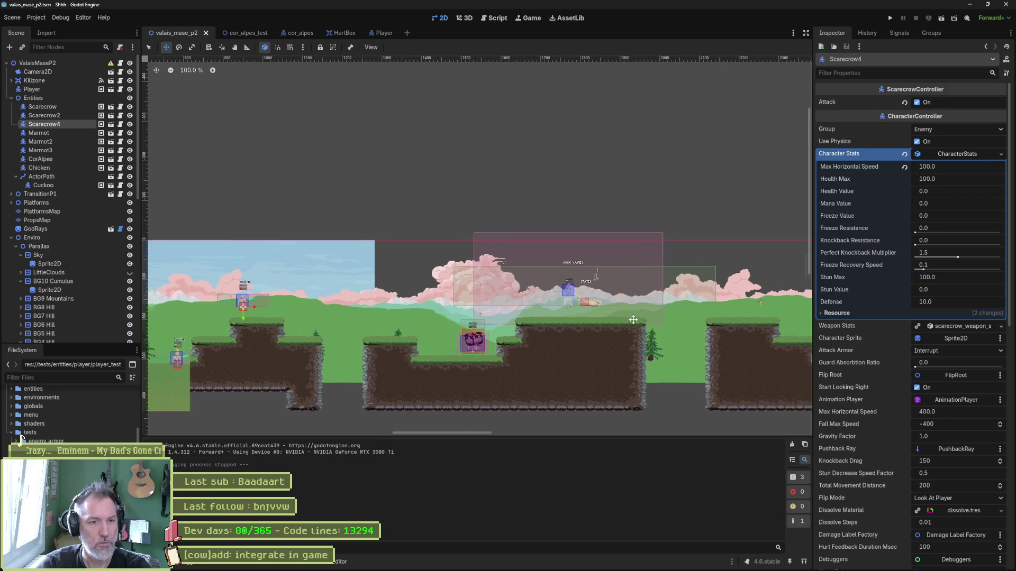
{"action": "scroll", "coordinate": [439, 294], "scroll_direction": "right", "scroll_amount": 6}
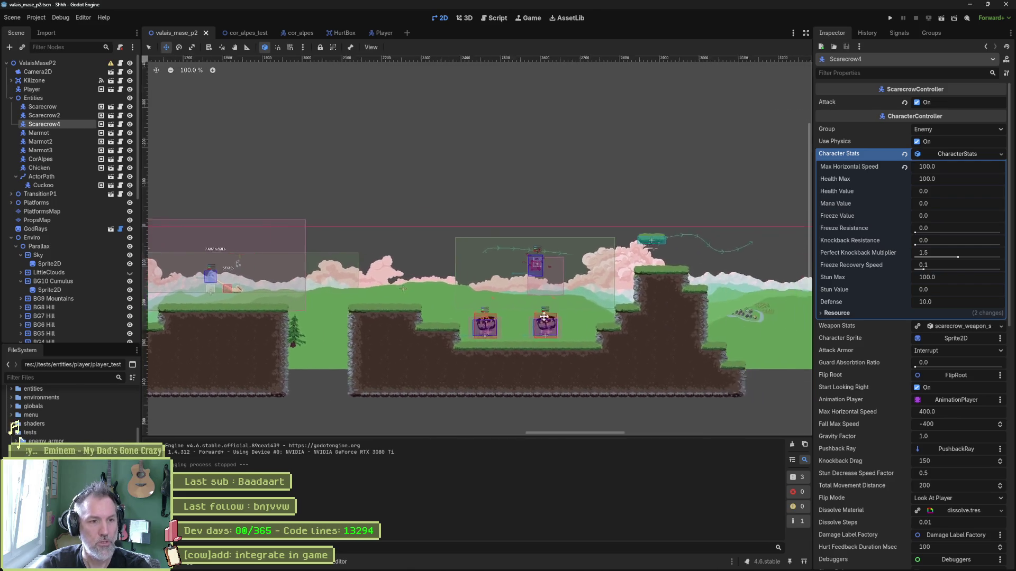
{"action": "scroll", "coordinate": [528, 287], "scroll_direction": "down", "scroll_amount": 3}
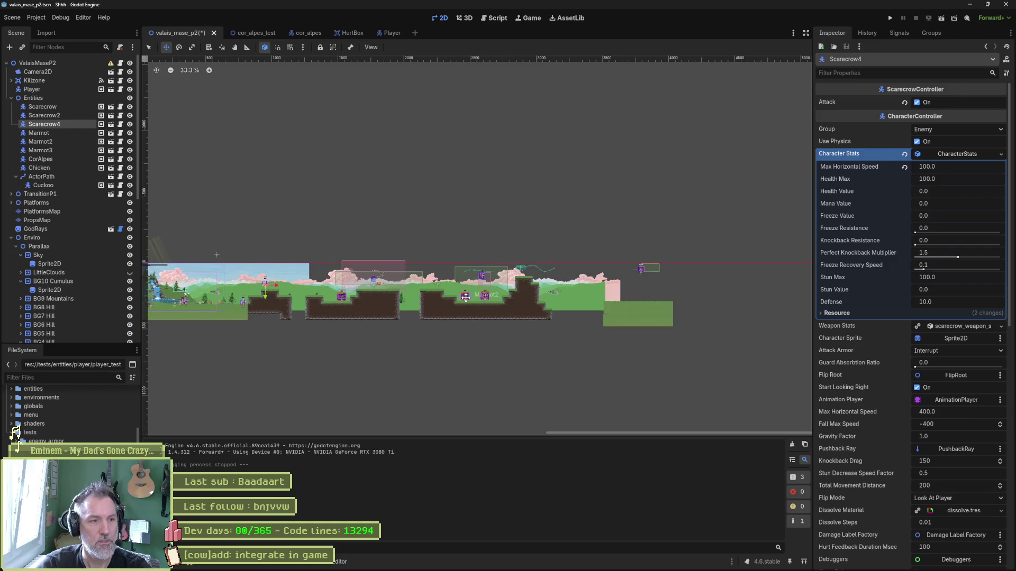
{"action": "scroll", "coordinate": [481, 286], "scroll_direction": "up", "scroll_amount": 6}
{"action": "scroll", "coordinate": [480, 287], "scroll_direction": "up", "scroll_amount": 4}
{"action": "scroll", "coordinate": [481, 286], "scroll_direction": "down", "scroll_amount": 4}
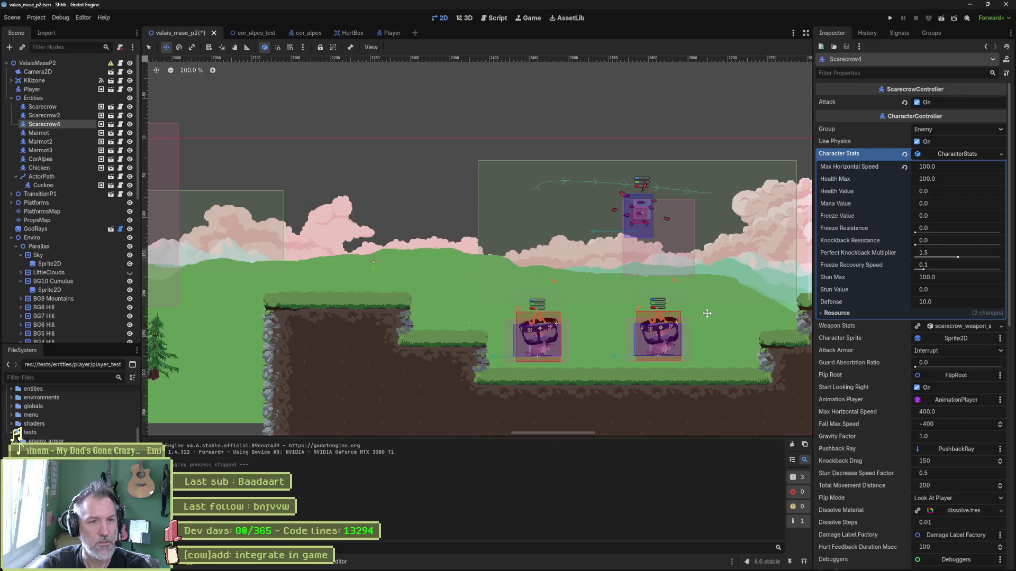
{"action": "scroll", "coordinate": [529, 289], "scroll_direction": "right", "scroll_amount": 3}
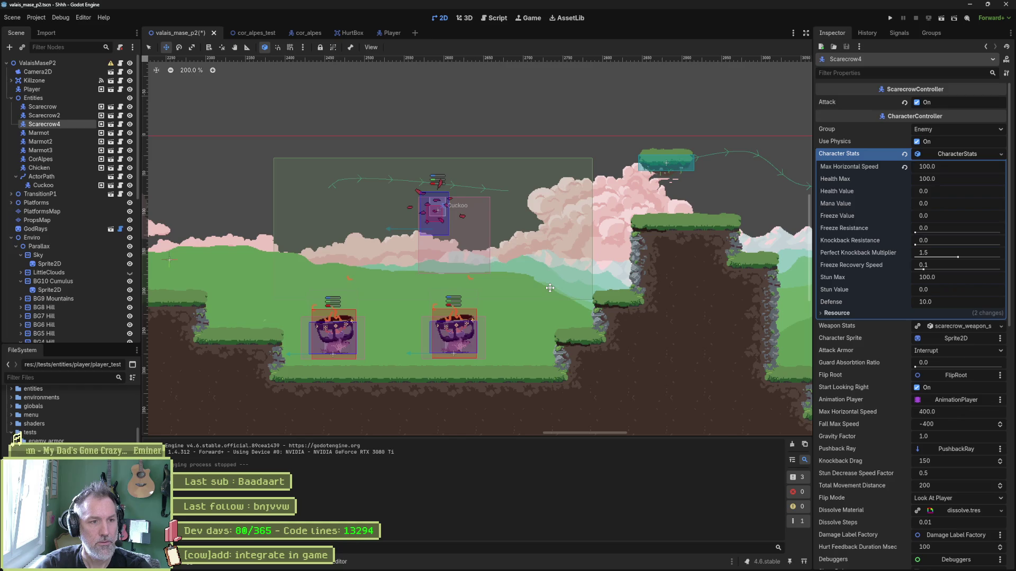
{"action": "key", "text": "ctrl+s"}
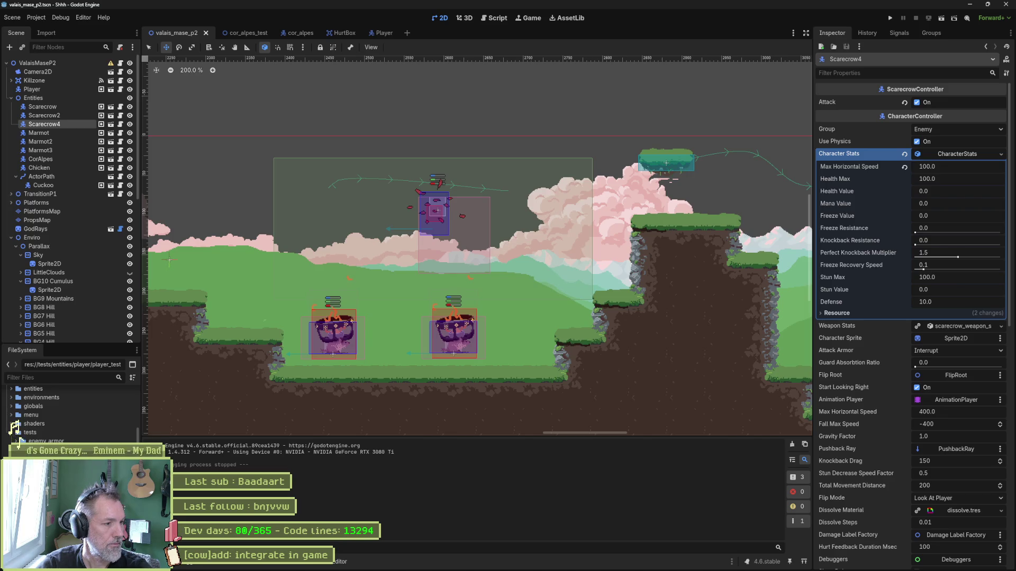
Open cow_test.tscn and test-run it with F6, then stop it.
{"action": "double_click", "coordinate": [22, 436]}
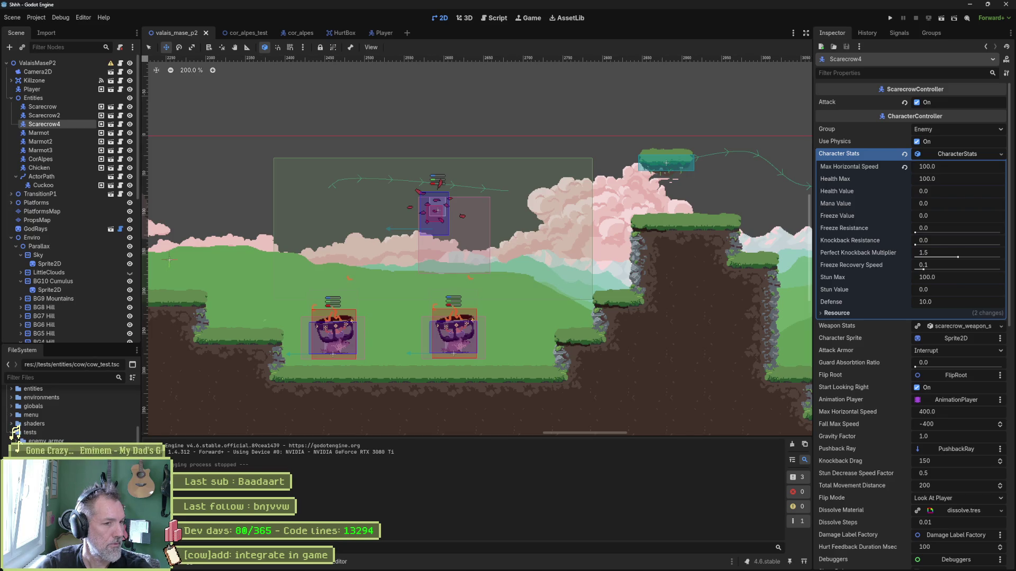
{"action": "key", "text": "F6"}
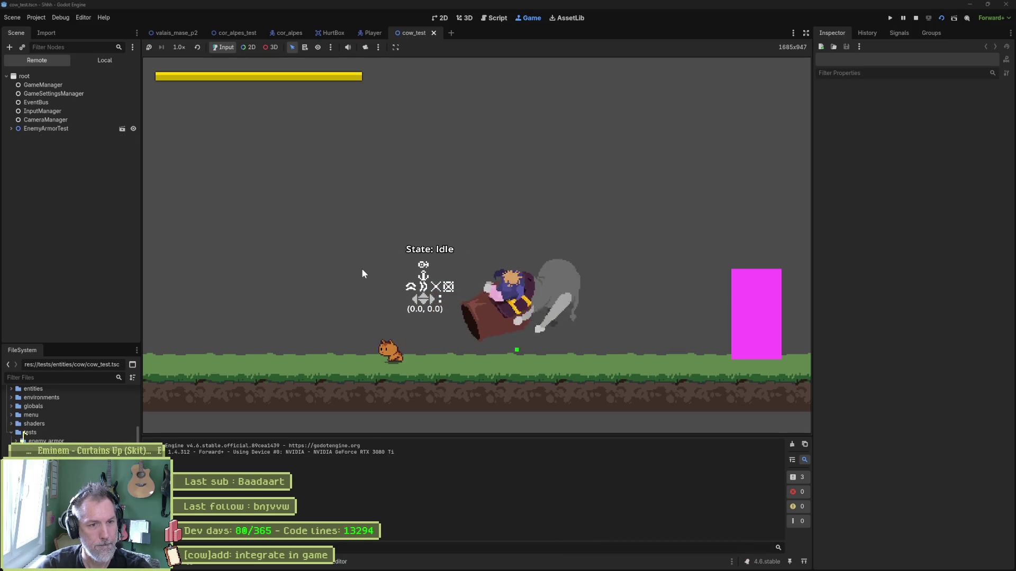
{"action": "key", "text": "F8"}
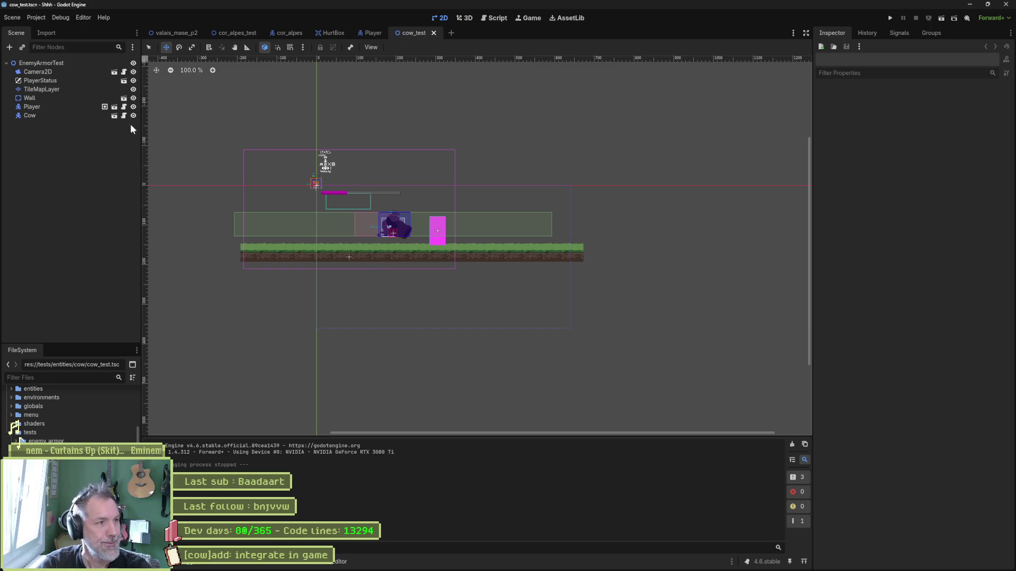
Set the Cow's group to Enemy, then open the Cow scene and select its root node.
{"action": "left_click", "coordinate": [106, 116]}
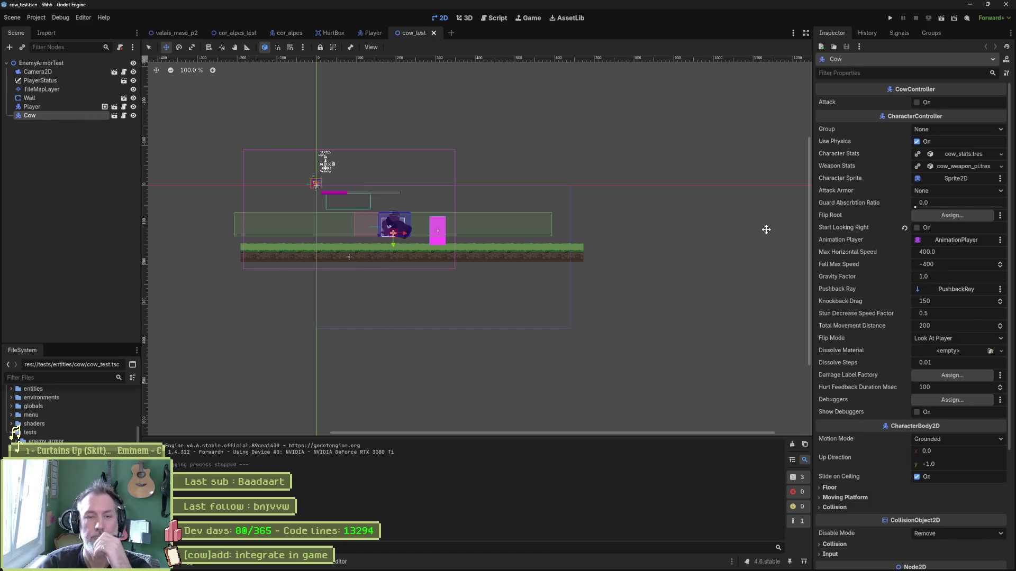
{"action": "left_click", "coordinate": [953, 128]}
{"action": "left_click", "coordinate": [935, 161]}
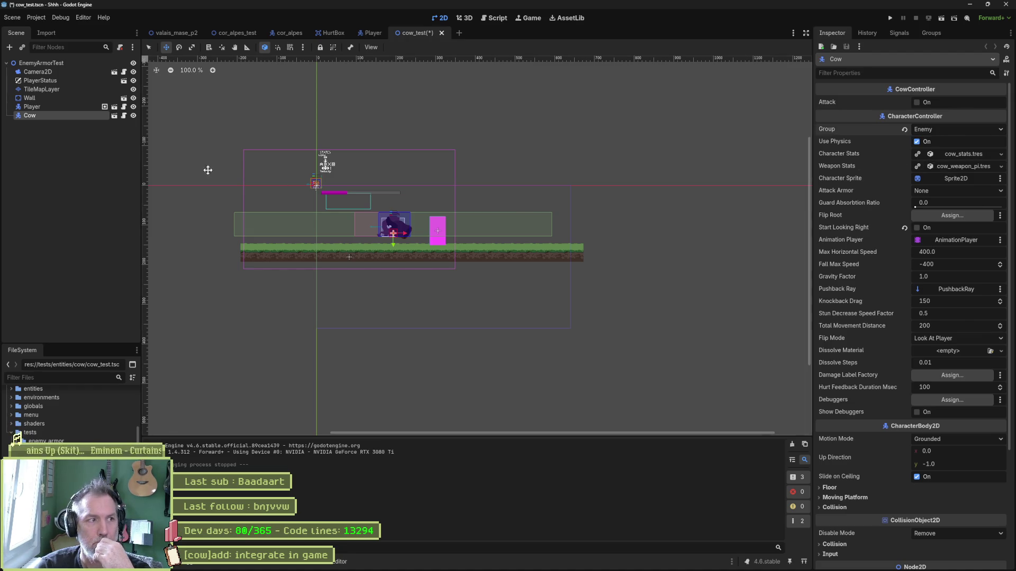
{"action": "left_click", "coordinate": [114, 116]}
{"action": "left_click", "coordinate": [68, 64]}
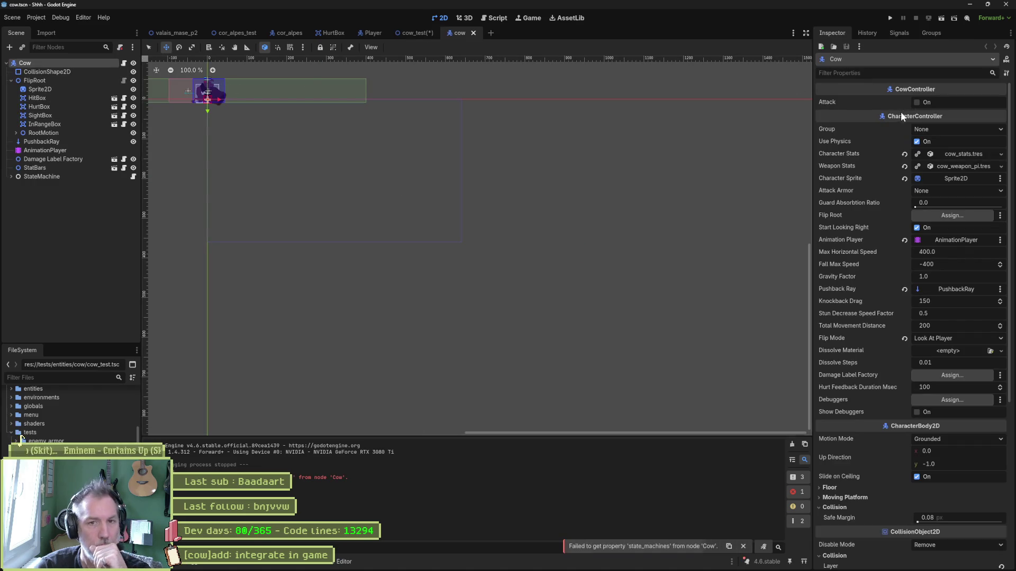
Set the Cow scene's group to Enemy and assign FlipRoot as its Flip Root.
{"action": "left_click", "coordinate": [939, 129]}
{"action": "left_click", "coordinate": [938, 160]}
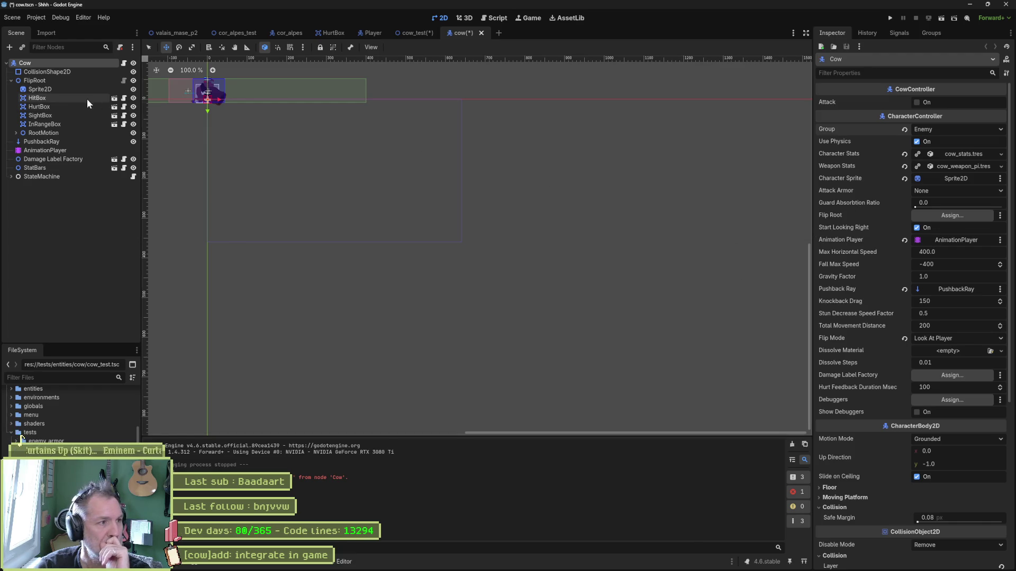
{"action": "mouse_move", "coordinate": [37, 82]}
{"action": "left_mouse_down"}
{"action": "mouse_move", "coordinate": [758, 176]}
{"action": "mouse_move", "coordinate": [949, 215]}
{"action": "left_mouse_up"}
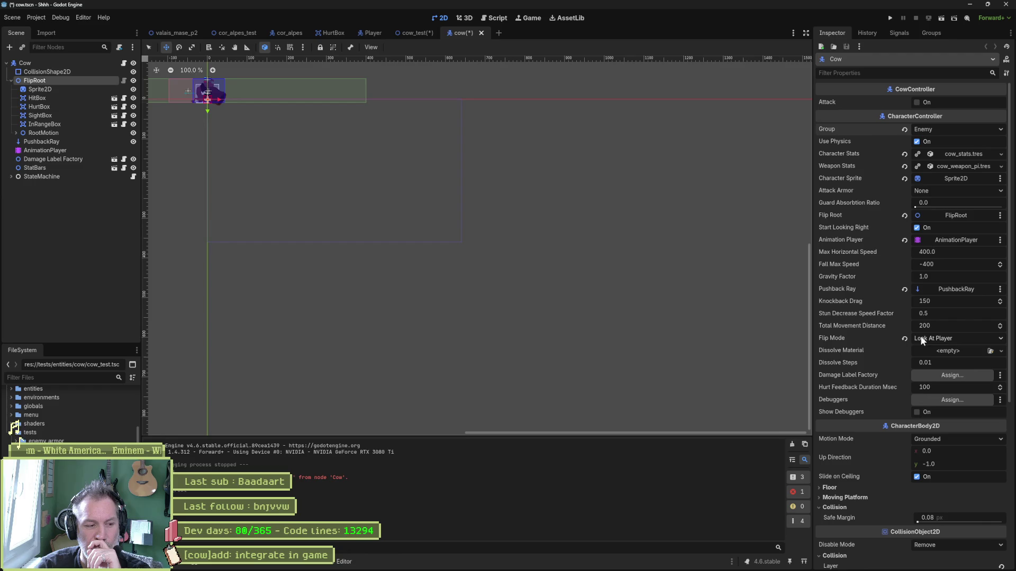
Open the Cow's cow_controller.gd script.
{"action": "scroll", "coordinate": [883, 332], "scroll_direction": "down", "scroll_amount": 5}
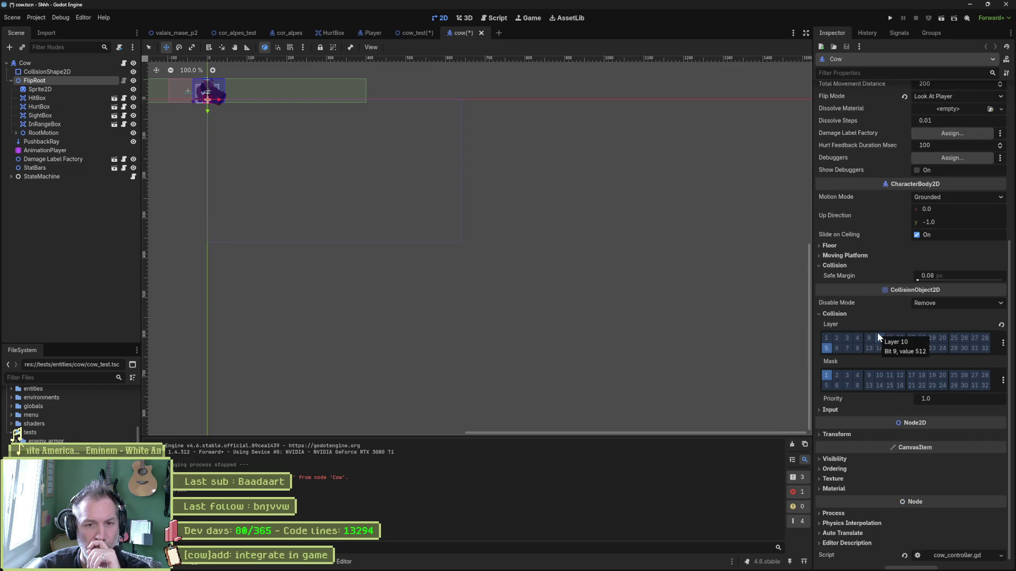
{"action": "scroll", "coordinate": [877, 332], "scroll_direction": "up", "scroll_amount": 3}
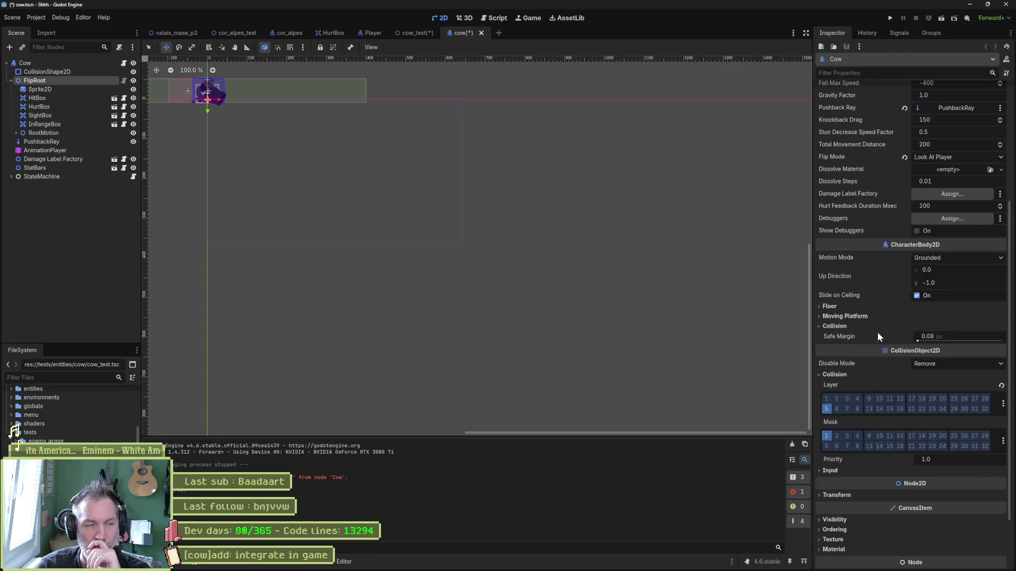
{"action": "left_click", "coordinate": [122, 64]}
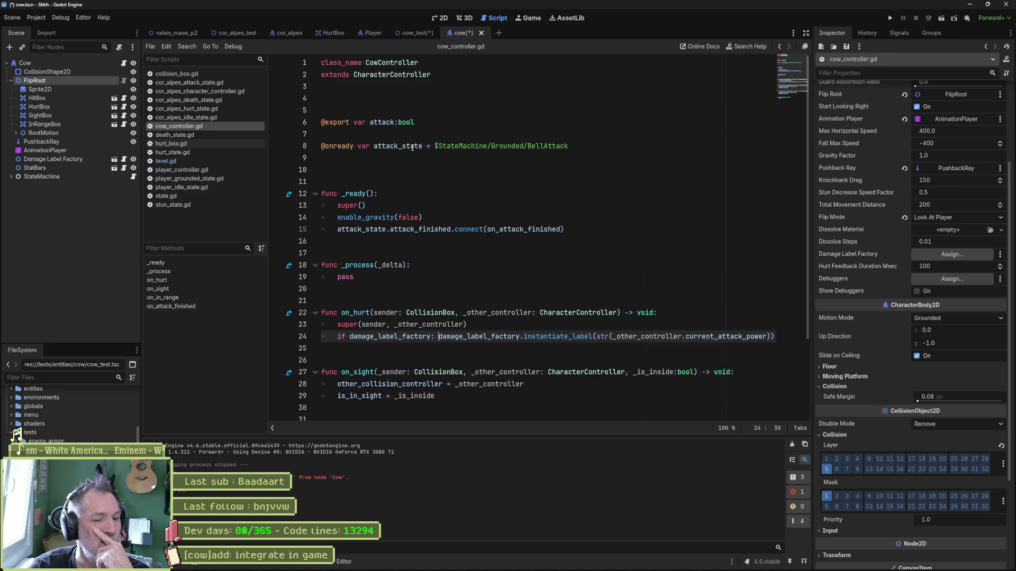
{"action": "scroll", "coordinate": [861, 178], "scroll_direction": "up", "scroll_amount": 4}
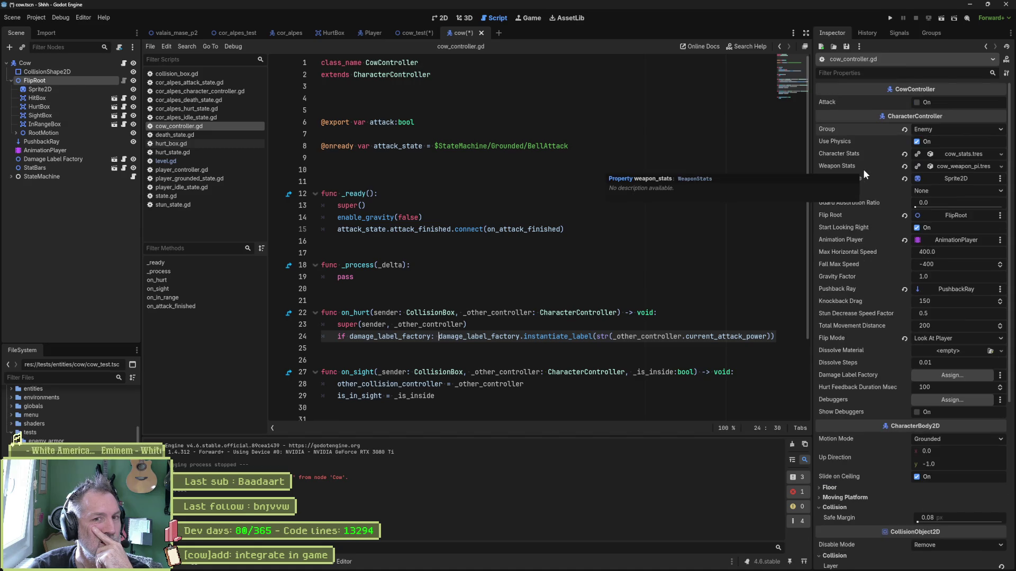
{"action": "left_click", "coordinate": [508, 148]}
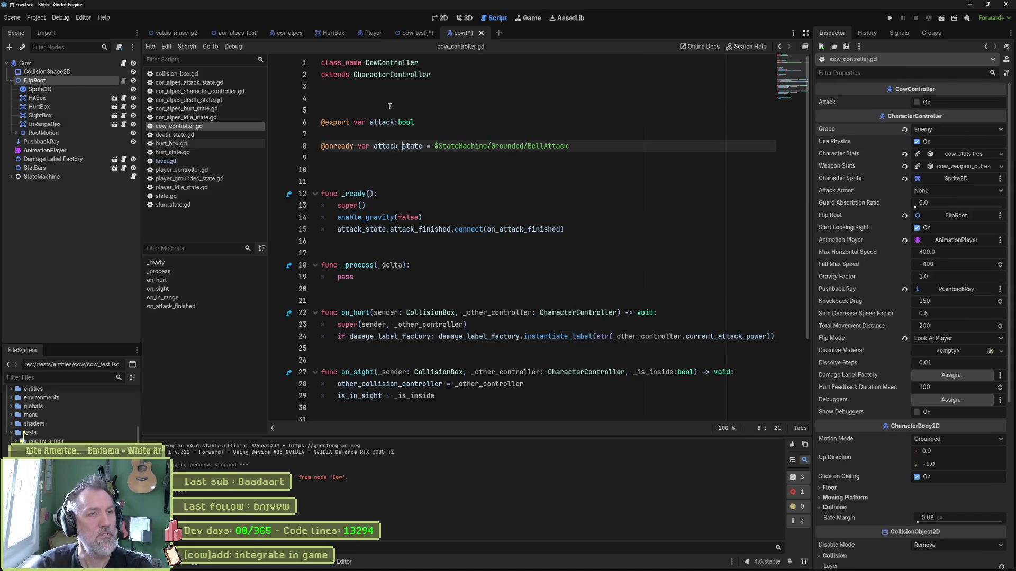
{"action": "left_click", "coordinate": [391, 75], "text": "ctrl"}
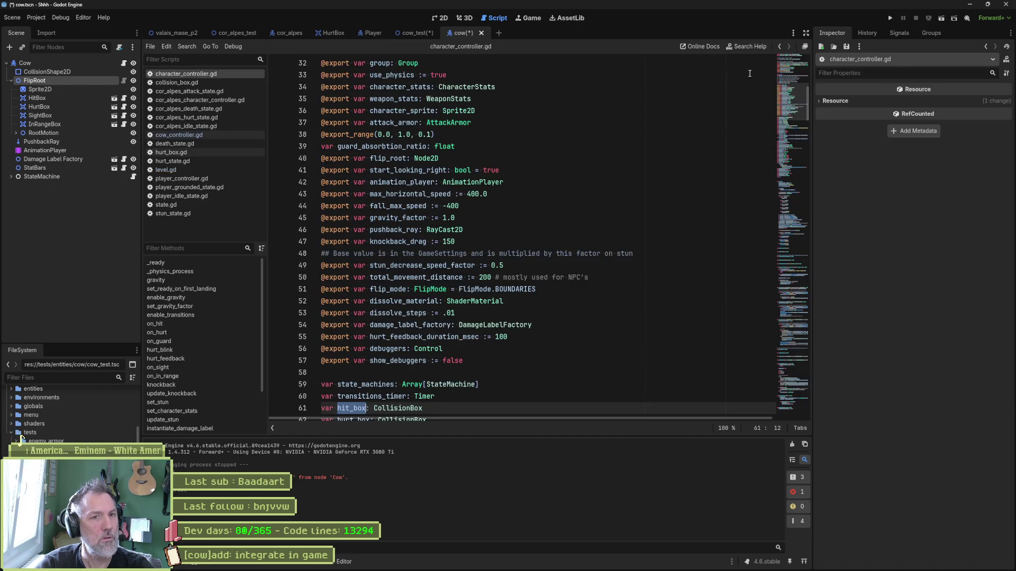
{"action": "mouse_move", "coordinate": [796, 94]}
{"action": "left_mouse_down"}
{"action": "mouse_move", "coordinate": [797, 56]}
{"action": "mouse_move", "coordinate": [788, 91]}
{"action": "left_mouse_up"}
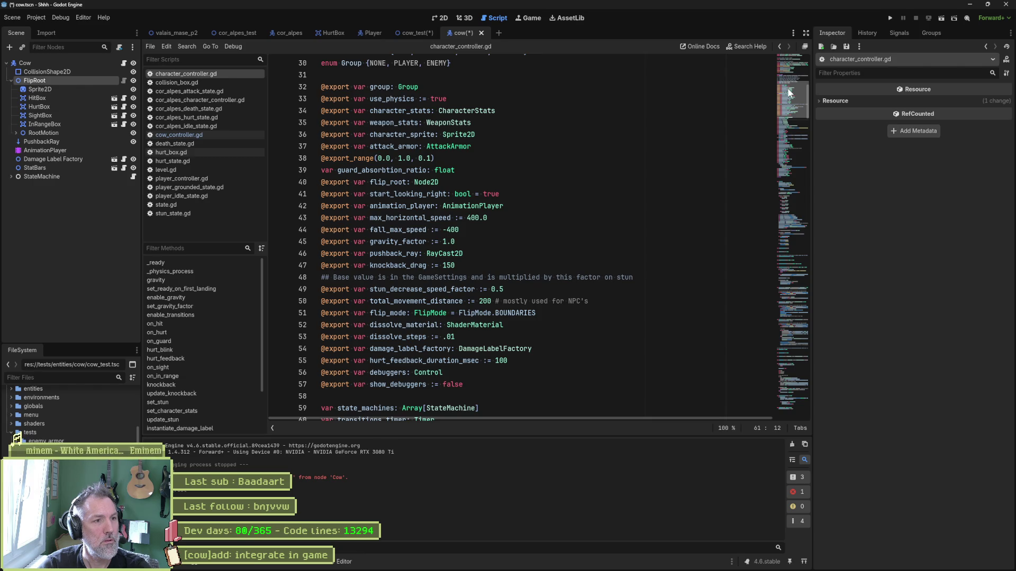
{"action": "left_click", "coordinate": [209, 135]}
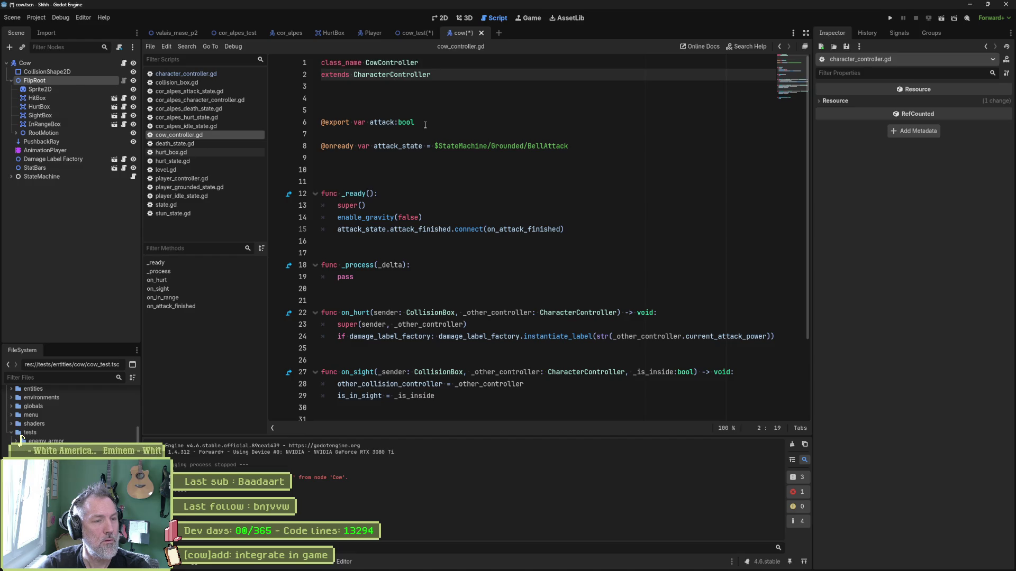